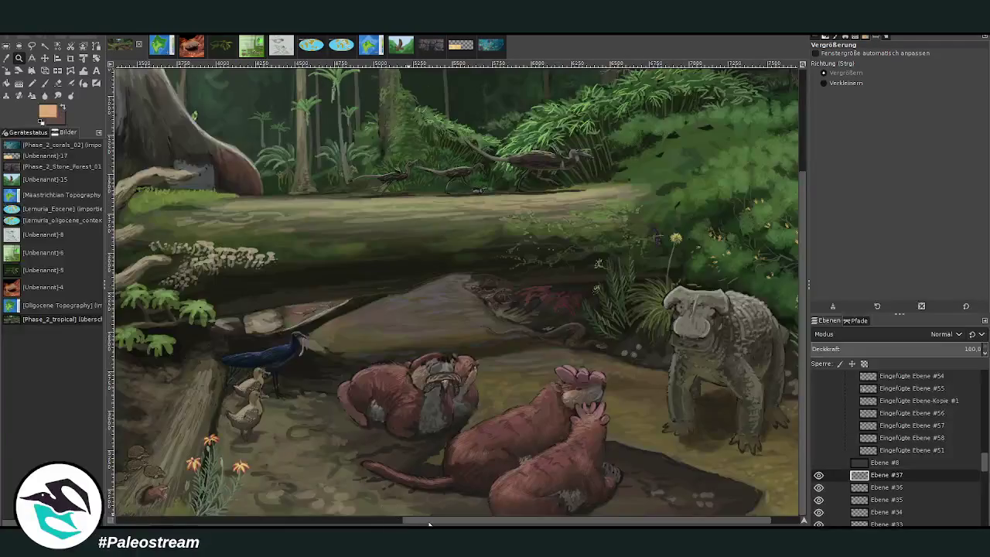
Zoom in on the rodents on the branch, then zoom back out to the whole scene.
{"action": "left_click_drag", "start_coordinate": [404, 282], "coordinate": [511, 337]}
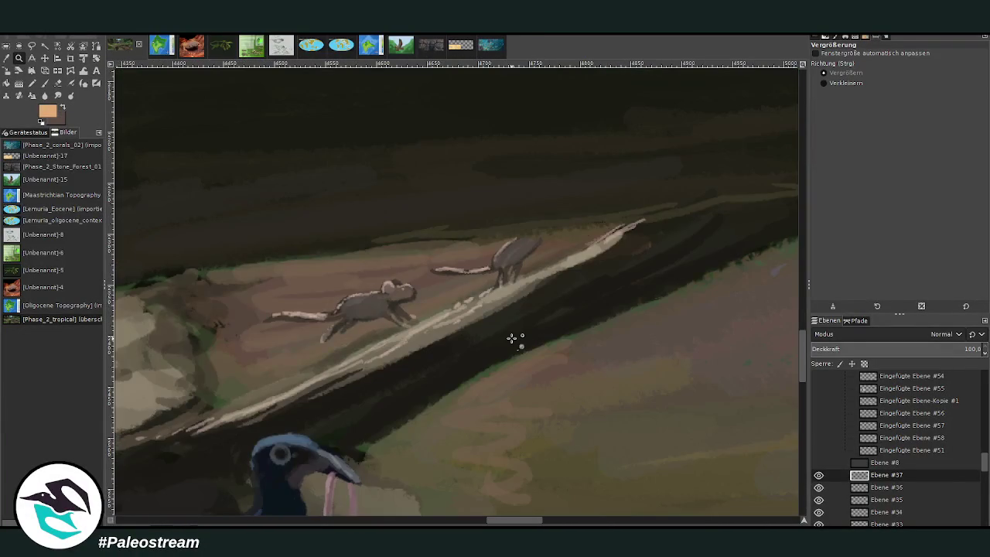
{"action": "left_click", "coordinate": [537, 242], "text": "ctrl"}
{"action": "left_click", "coordinate": [540, 243], "text": "ctrl"}
{"action": "left_click", "coordinate": [424, 237], "text": "ctrl"}
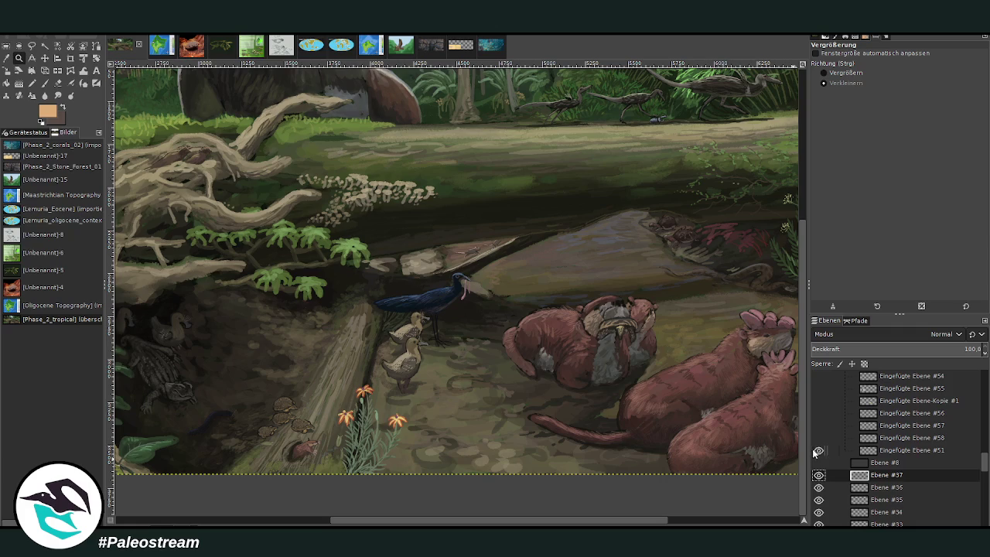
Show the yellow species info card layer instead of the poster, and zoom in on it.
{"action": "left_click", "coordinate": [818, 425]}
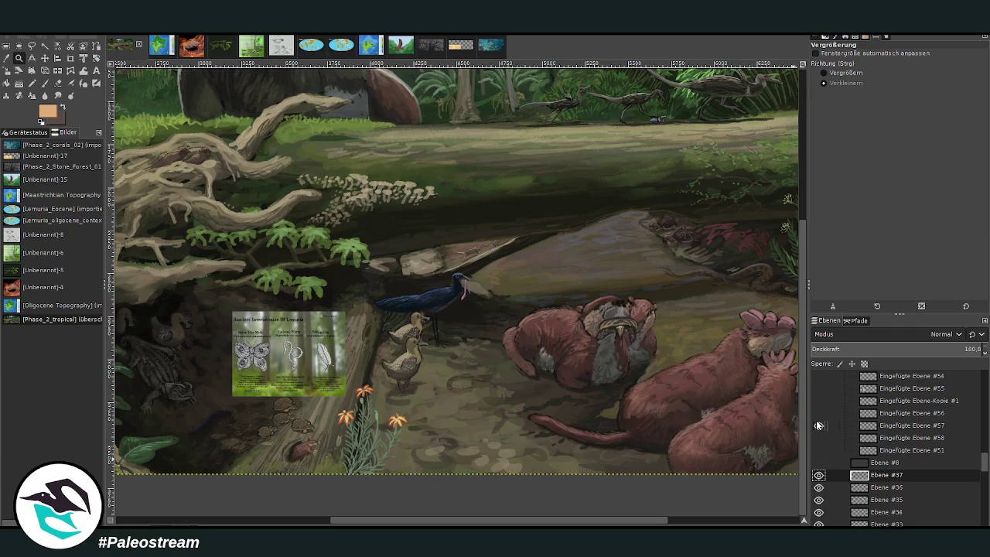
{"action": "left_click", "coordinate": [818, 425]}
{"action": "left_click", "coordinate": [819, 401]}
{"action": "left_click", "coordinate": [823, 73]}
{"action": "left_click_drag", "start_coordinate": [417, 163], "coordinate": [600, 306]}
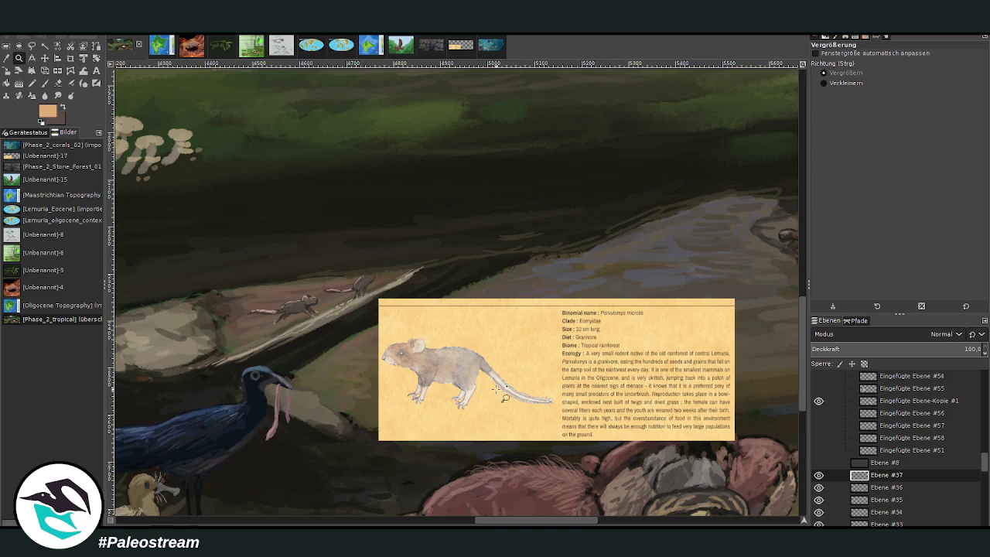
Hide the 'Eingefügte Ebene-Kopie #1' species card layer after reviewing it.
{"action": "left_click", "coordinate": [818, 402]}
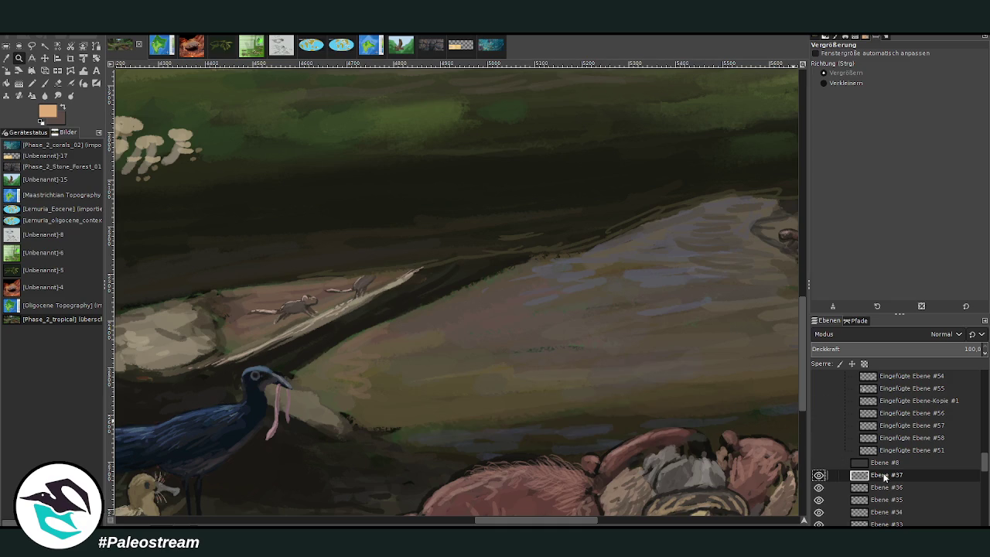
Add a new empty layer, Ebene #38, above Ebene #37.
{"action": "key", "text": "shift+ctrl+n"}
{"action": "scroll", "coordinate": [576, 448], "scroll_direction": "right", "scroll_amount": 5}
{"action": "scroll", "coordinate": [577, 448], "scroll_direction": "up", "scroll_amount": 3}
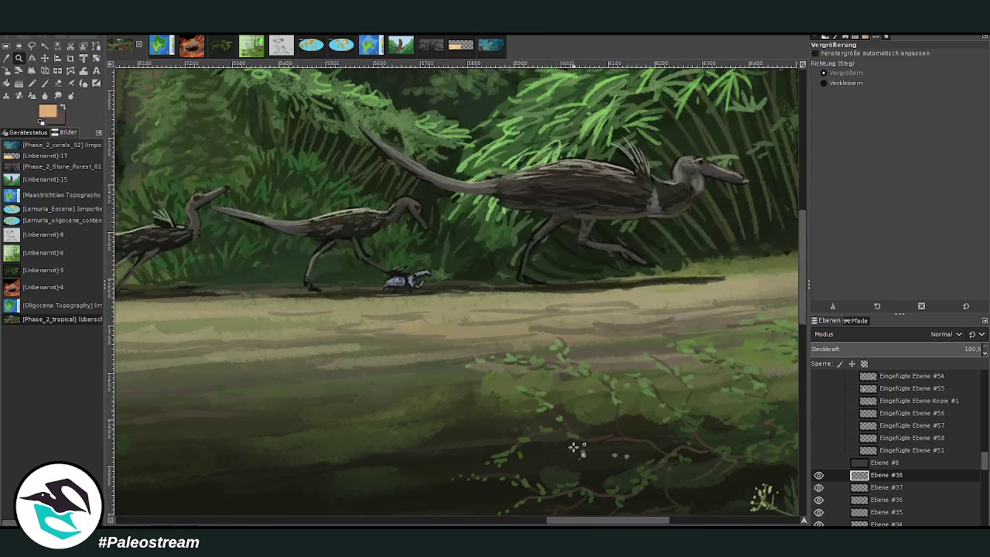
{"action": "scroll", "coordinate": [573, 446], "scroll_direction": "right", "scroll_amount": 2}
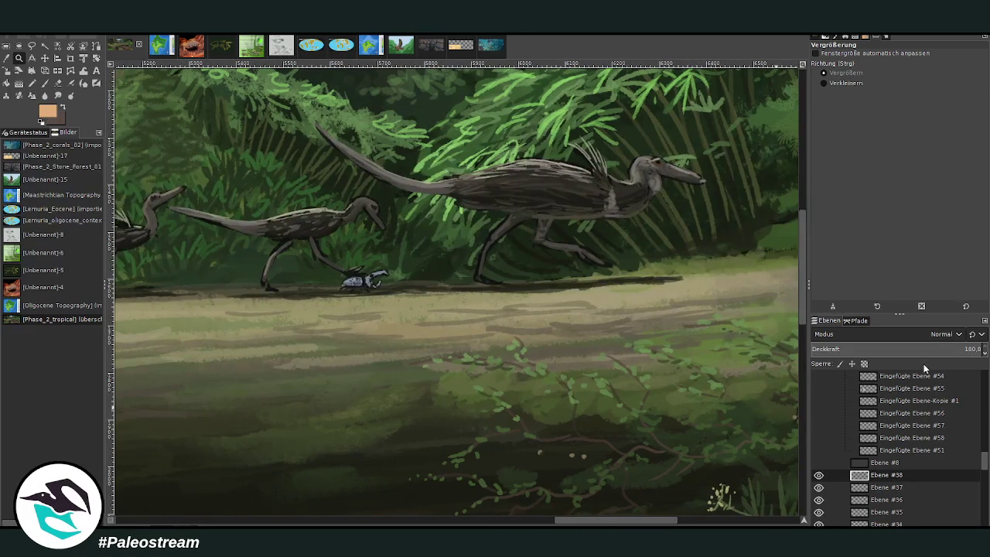
Zoom out and pan across the forest to frame the trail.
{"action": "left_click", "coordinate": [837, 85]}
{"action": "left_click", "coordinate": [597, 179]}
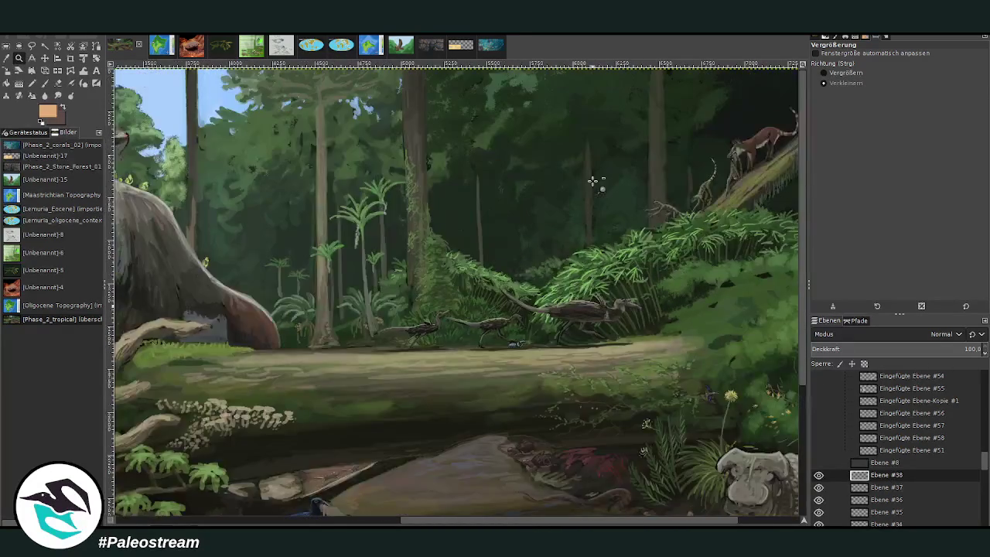
{"action": "left_click", "coordinate": [843, 73]}
{"action": "left_click_drag", "start_coordinate": [330, 214], "coordinate": [810, 403]}
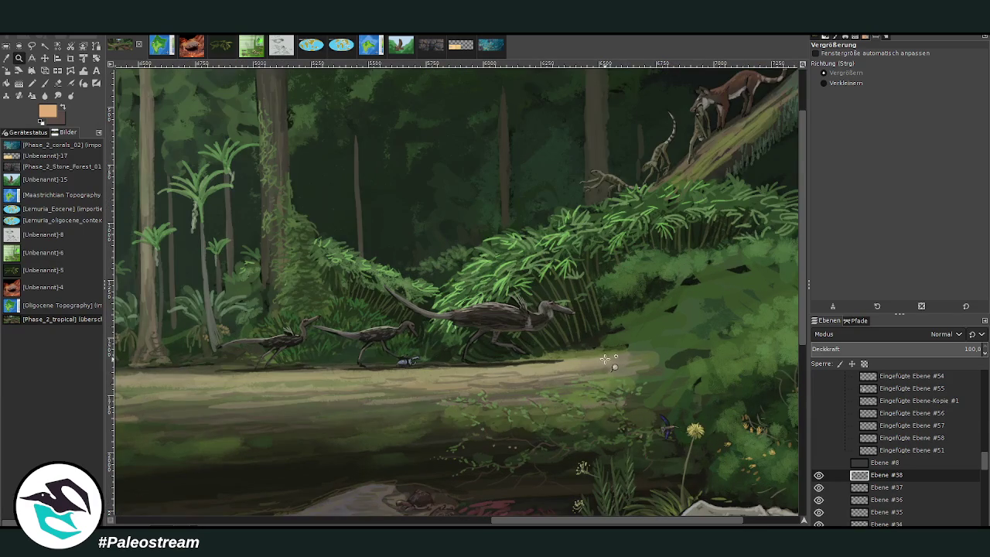
{"action": "left_click_drag", "start_coordinate": [527, 521], "coordinate": [496, 520]}
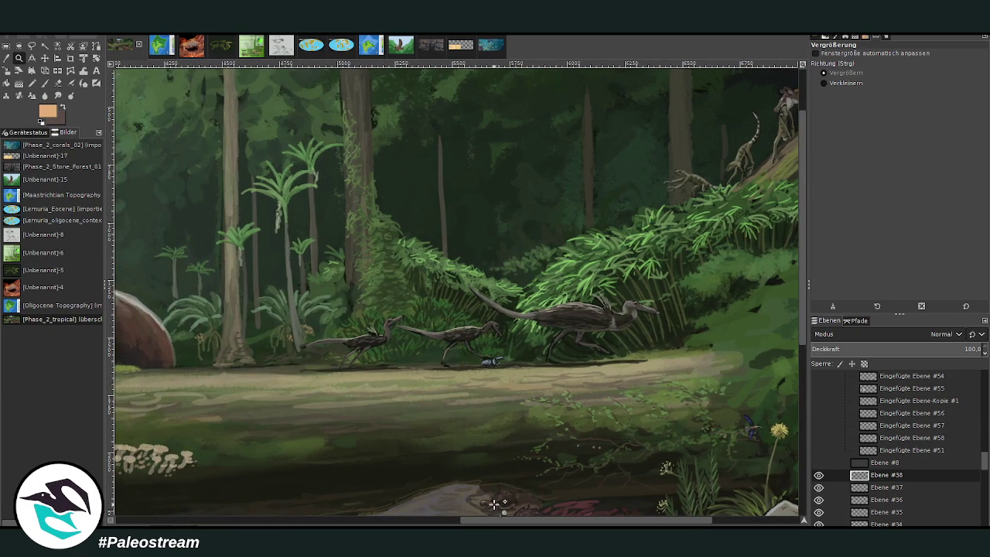
{"action": "left_click_drag", "start_coordinate": [563, 520], "coordinate": [597, 521]}
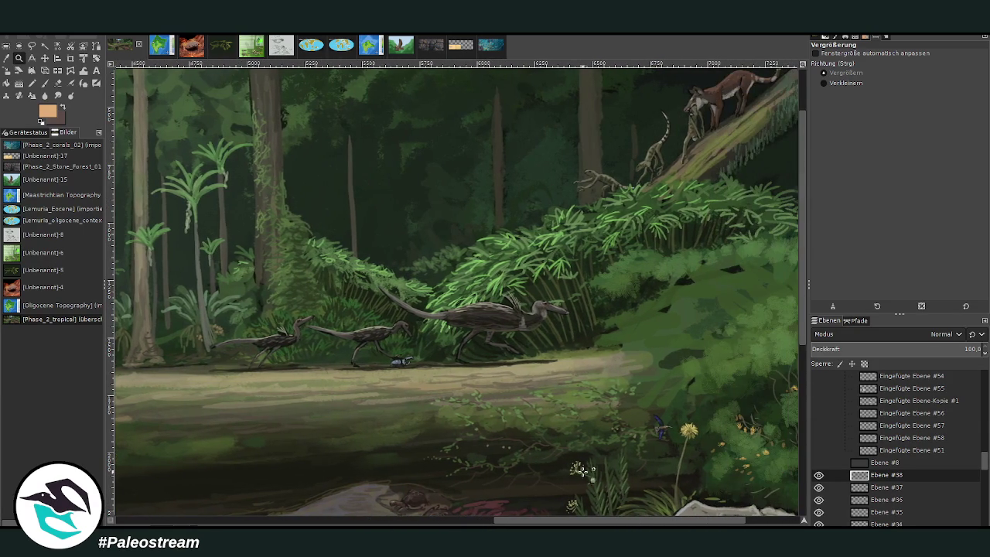
{"action": "scroll", "coordinate": [804, 341], "scroll_direction": "right", "scroll_amount": 2}
{"action": "left_click_drag", "start_coordinate": [618, 518], "coordinate": [657, 517]}
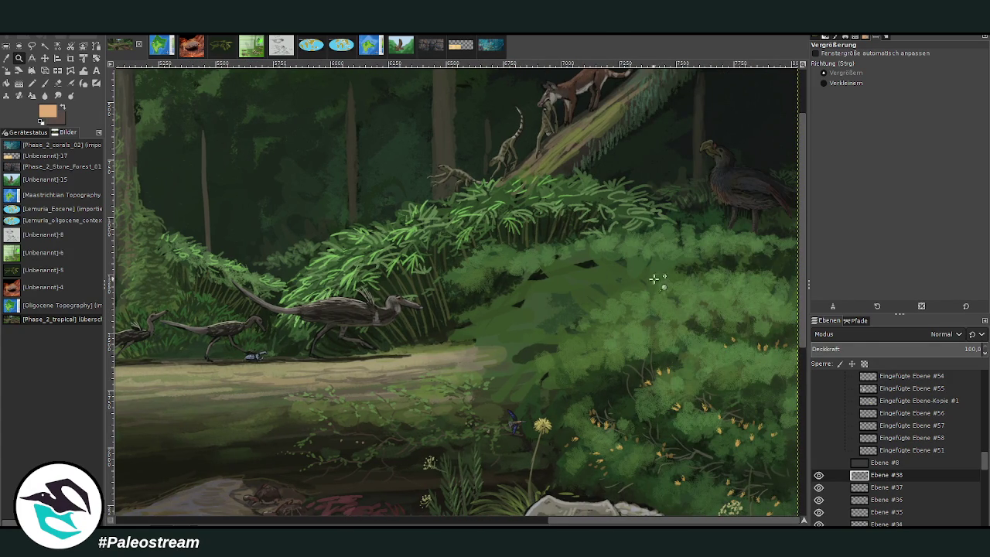
{"action": "left_click_drag", "start_coordinate": [690, 521], "coordinate": [605, 522]}
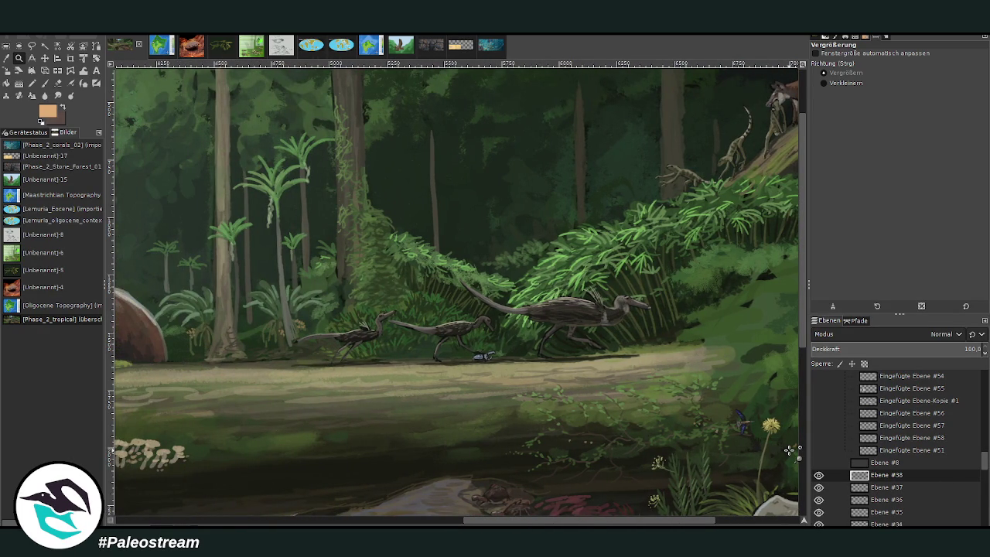
Zoom in on the small feathered dinosaurs by the log.
{"action": "scroll", "coordinate": [789, 450], "scroll_direction": "down", "scroll_amount": 2}
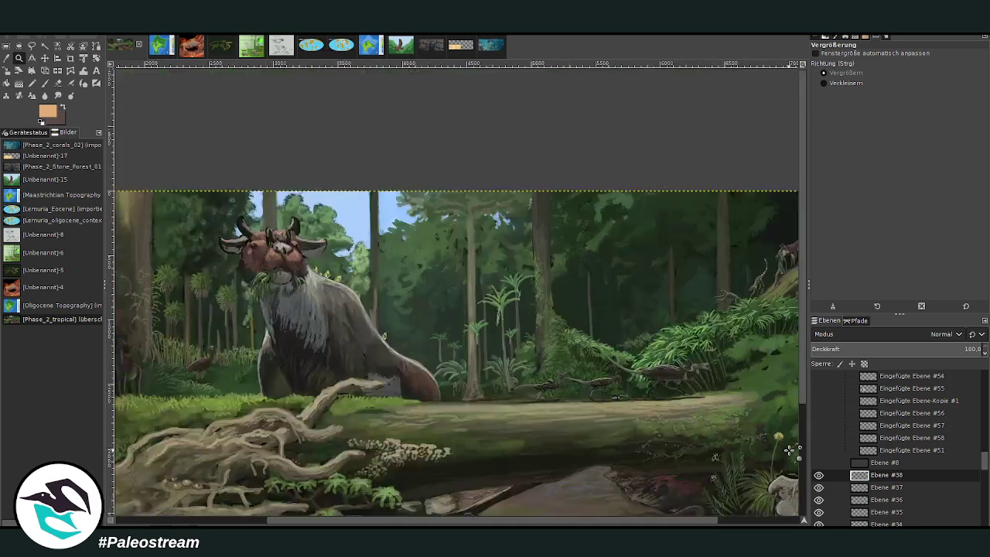
{"action": "scroll", "coordinate": [789, 450], "scroll_direction": "down", "scroll_amount": 1}
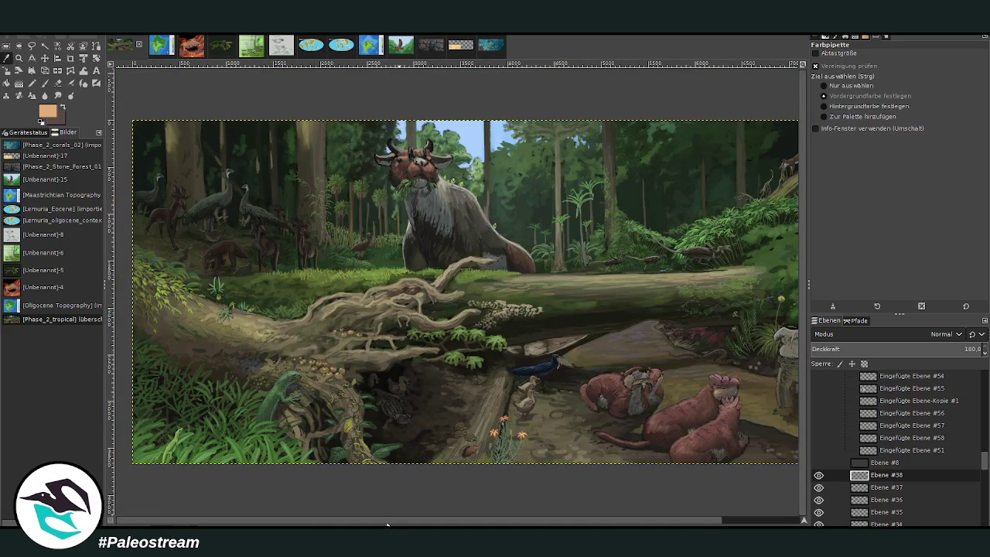
{"action": "scroll", "coordinate": [788, 449], "scroll_direction": "right", "scroll_amount": 3}
{"action": "left_click", "coordinate": [19, 58]}
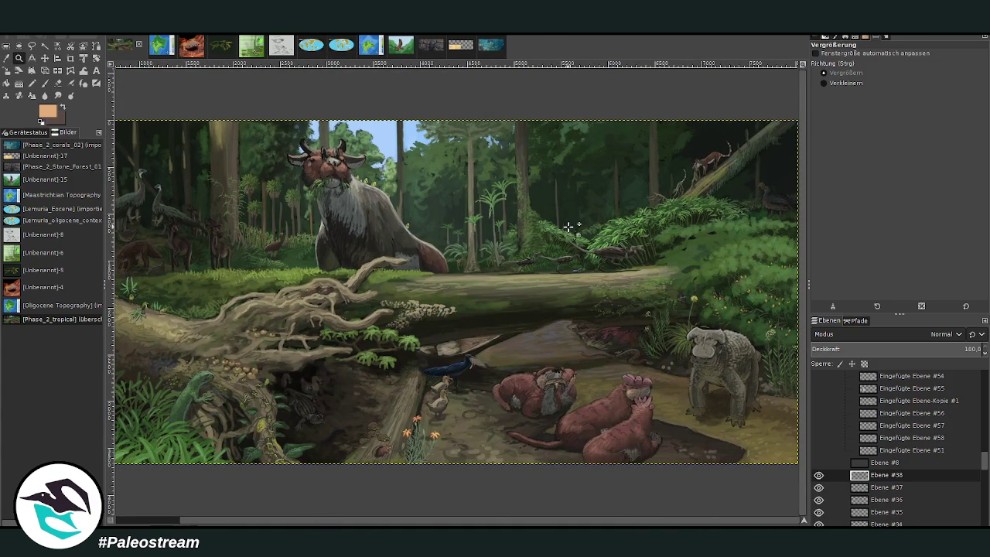
{"action": "left_click", "coordinate": [576, 232]}
{"action": "left_click", "coordinate": [427, 229]}
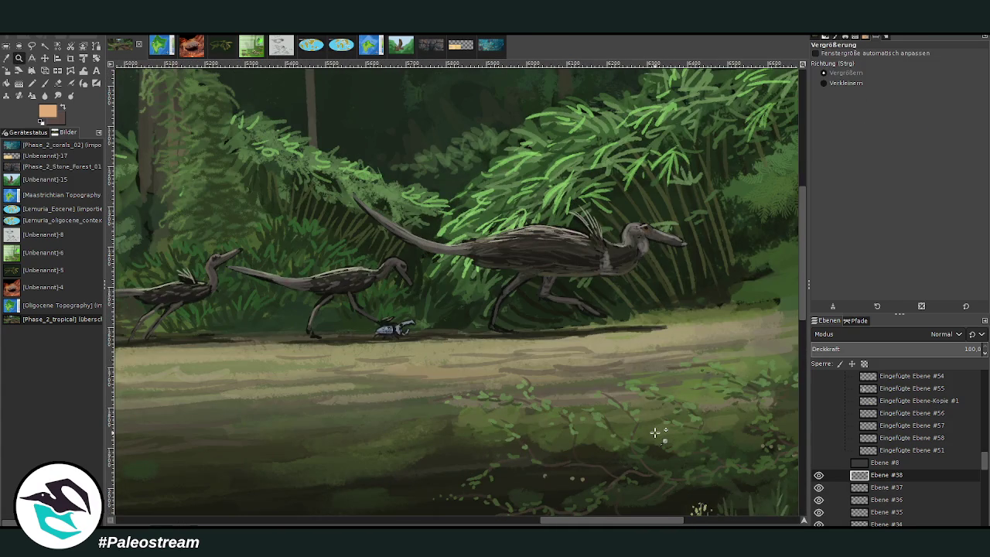
Zoom closer on the dinosaurs and trail, with the Paintbrush at size 17.
{"action": "left_click", "coordinate": [44, 83]}
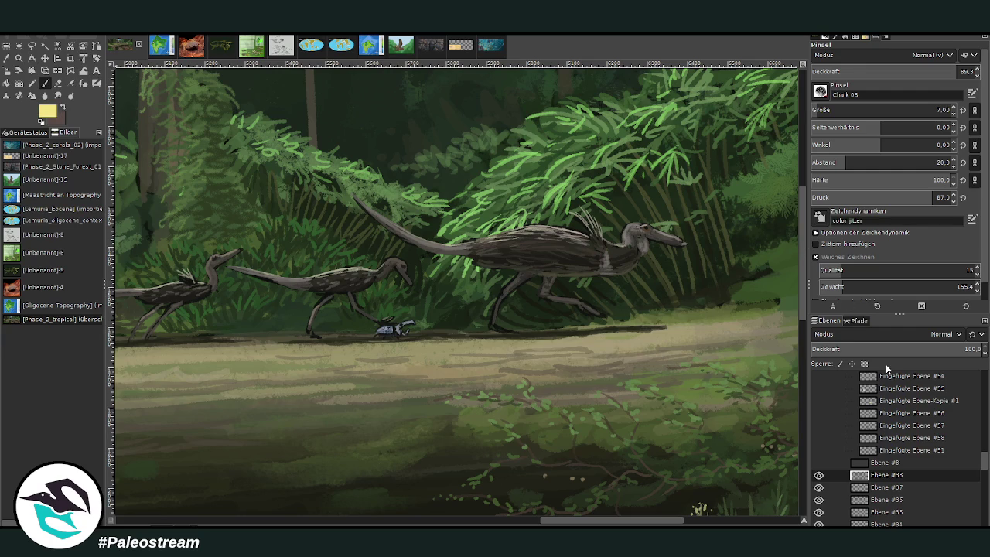
{"action": "left_click", "coordinate": [20, 59]}
{"action": "left_click_drag", "start_coordinate": [311, 84], "coordinate": [731, 478]}
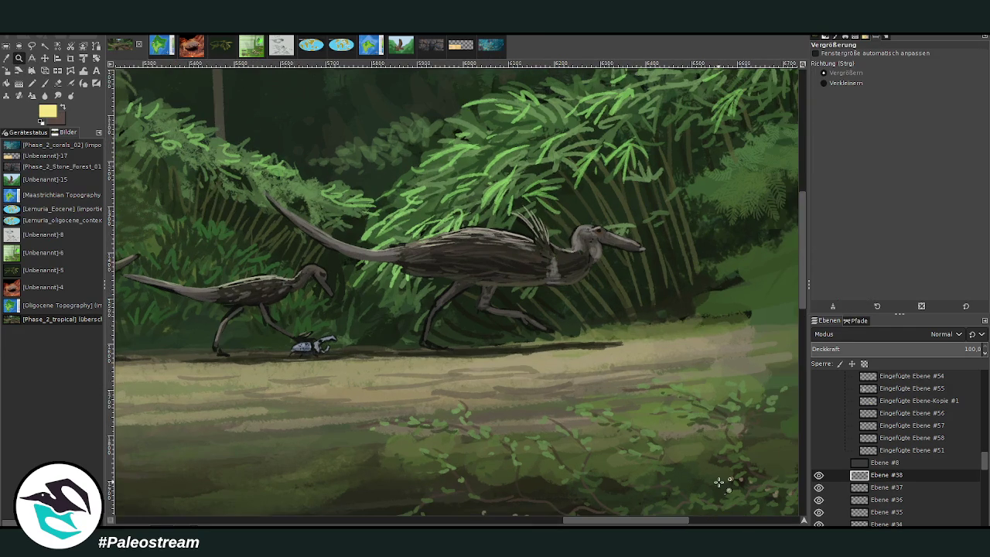
{"action": "left_click", "coordinate": [45, 83]}
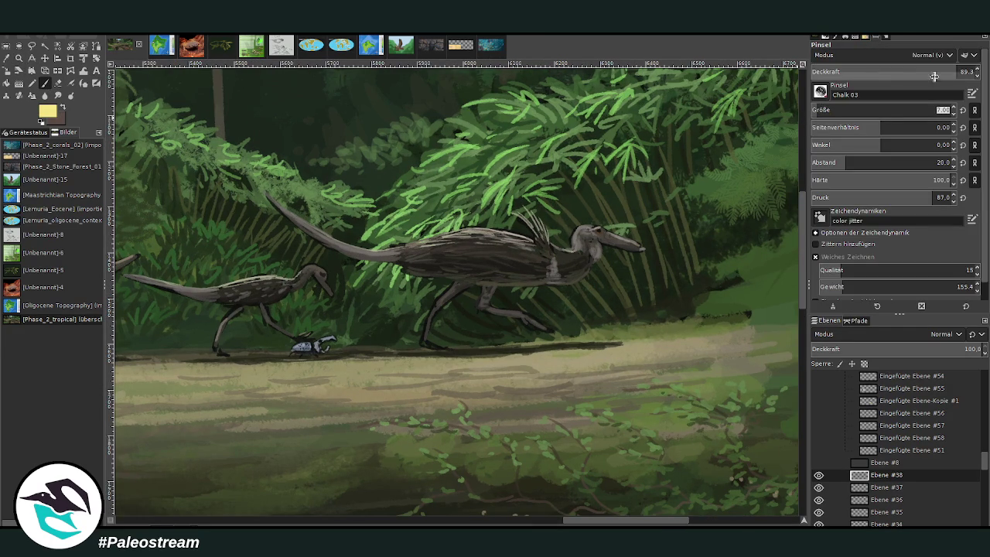
{"action": "left_click", "coordinate": [823, 109]}
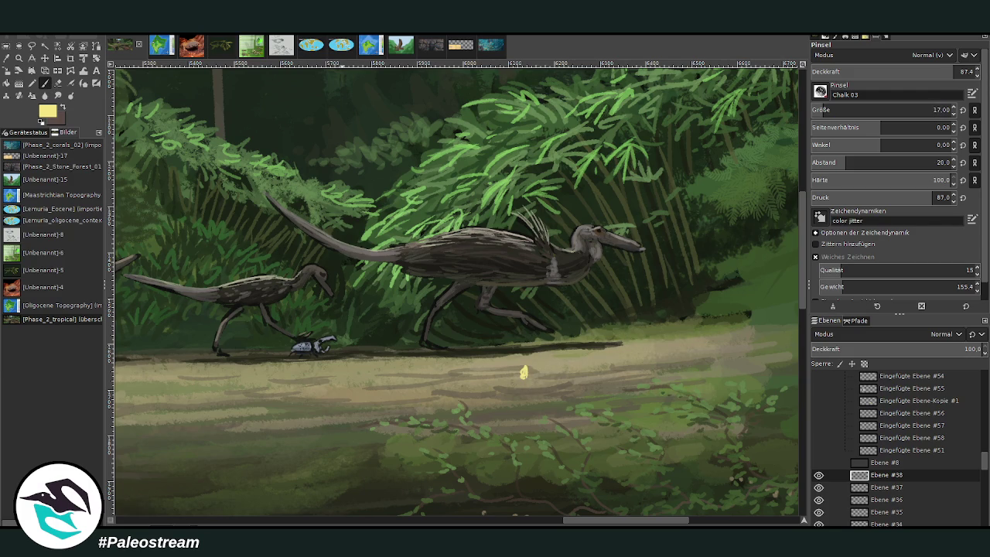
Dab an upper row of yellow butterflies along the path, raising the brush to 27.
{"action": "left_click", "coordinate": [571, 332]}
{"action": "left_click", "coordinate": [496, 340]}
{"action": "left_click_drag", "start_coordinate": [507, 340], "coordinate": [517, 337]}
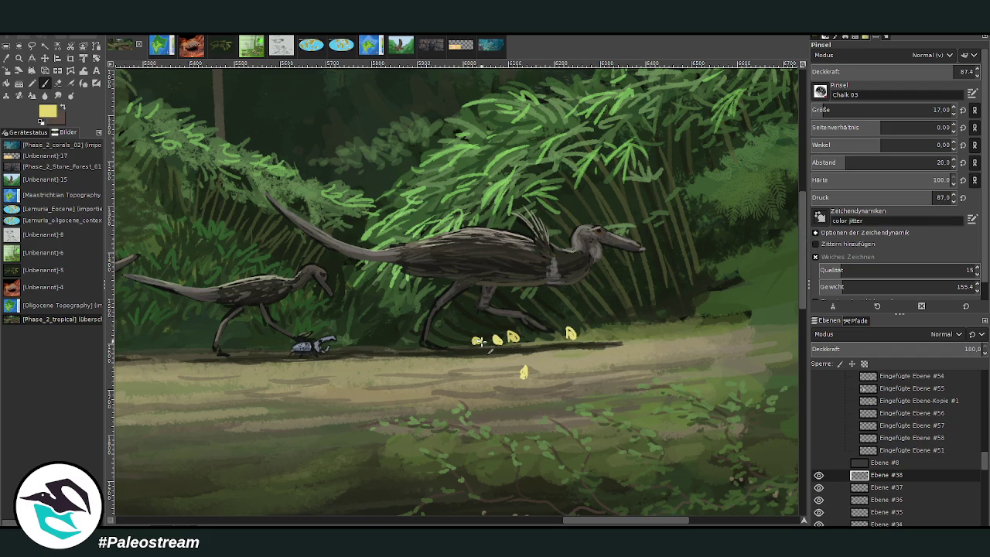
{"action": "scroll", "coordinate": [826, 111], "scroll_direction": "up", "scroll_amount": 10}
{"action": "left_click", "coordinate": [916, 72]}
{"action": "left_click_drag", "start_coordinate": [473, 336], "coordinate": [480, 345]}
{"action": "left_click", "coordinate": [458, 341]}
{"action": "left_click", "coordinate": [546, 339]}
{"action": "left_click", "coordinate": [562, 332]}
{"action": "left_click", "coordinate": [590, 334]}
Add a lower row of yellow butterflies spreading left and right across the path.
{"action": "left_click", "coordinate": [577, 376]}
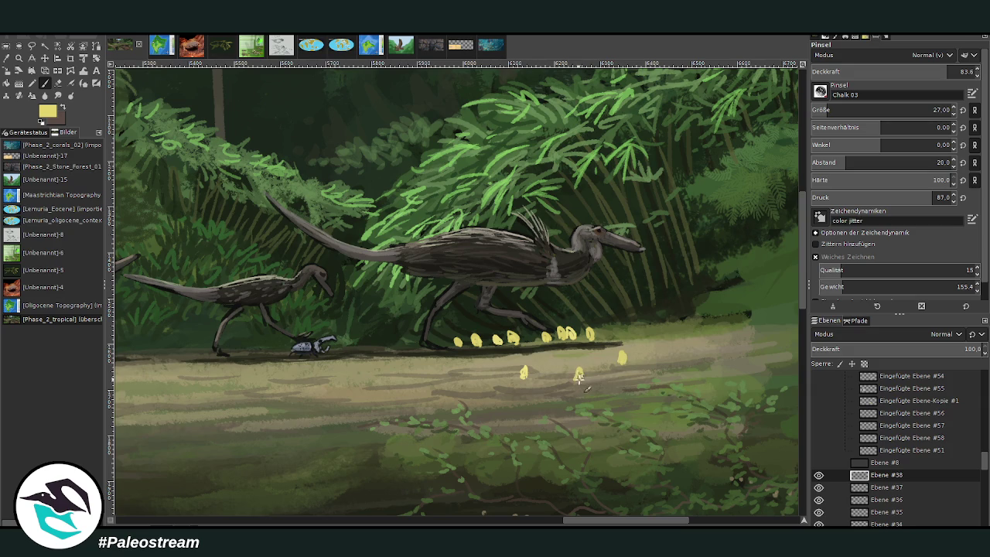
{"action": "left_click", "coordinate": [532, 375]}
{"action": "left_click", "coordinate": [481, 377]}
{"action": "left_click", "coordinate": [428, 382]}
{"action": "left_click", "coordinate": [480, 405]}
{"action": "left_click", "coordinate": [452, 390]}
{"action": "left_click", "coordinate": [403, 378]}
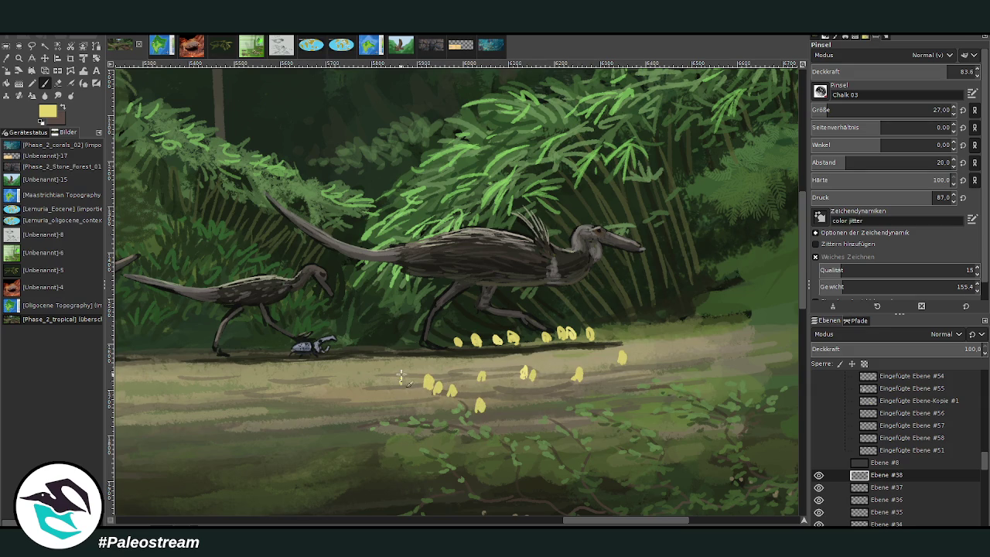
{"action": "left_click", "coordinate": [374, 378]}
{"action": "left_click", "coordinate": [563, 392]}
{"action": "left_click", "coordinate": [607, 381]}
{"action": "left_click", "coordinate": [628, 378]}
{"action": "left_click", "coordinate": [641, 377]}
{"action": "left_click", "coordinate": [617, 375]}
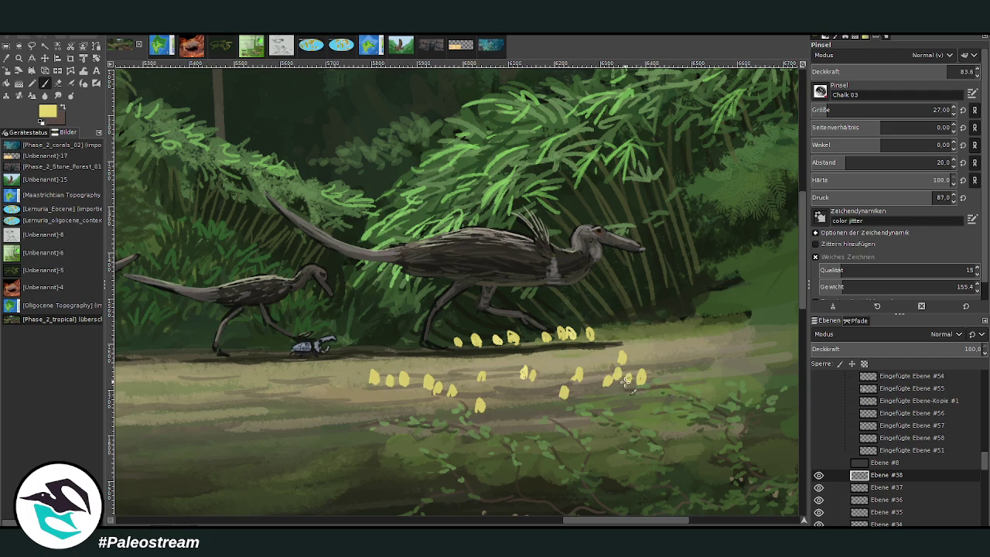
{"action": "left_click_drag", "start_coordinate": [671, 368], "coordinate": [691, 372]}
Fill gaps in the swarm with more yellow dabs along the path edge.
{"action": "left_click_drag", "start_coordinate": [607, 519], "coordinate": [624, 522]}
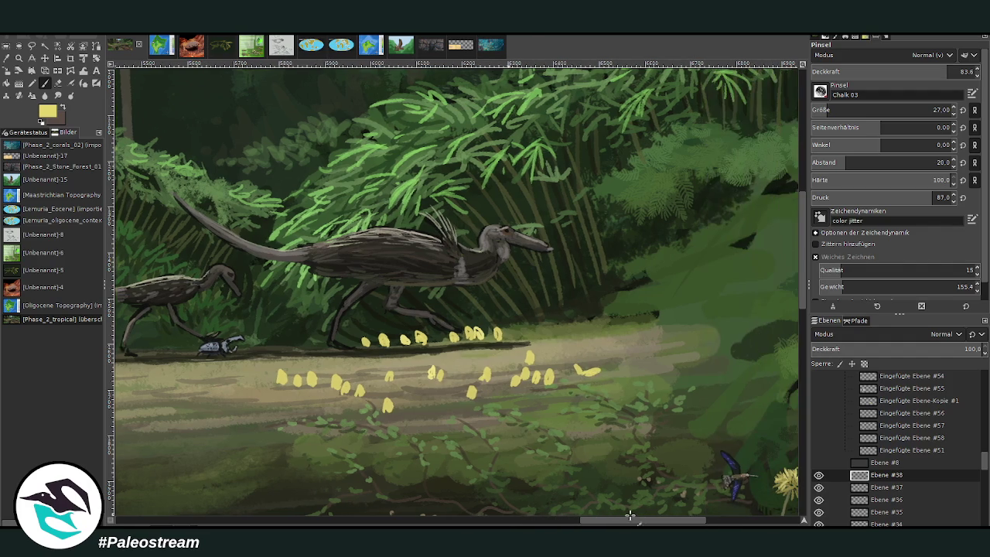
{"action": "left_click_drag", "start_coordinate": [633, 351], "coordinate": [646, 358]}
{"action": "left_click_drag", "start_coordinate": [604, 523], "coordinate": [583, 522]}
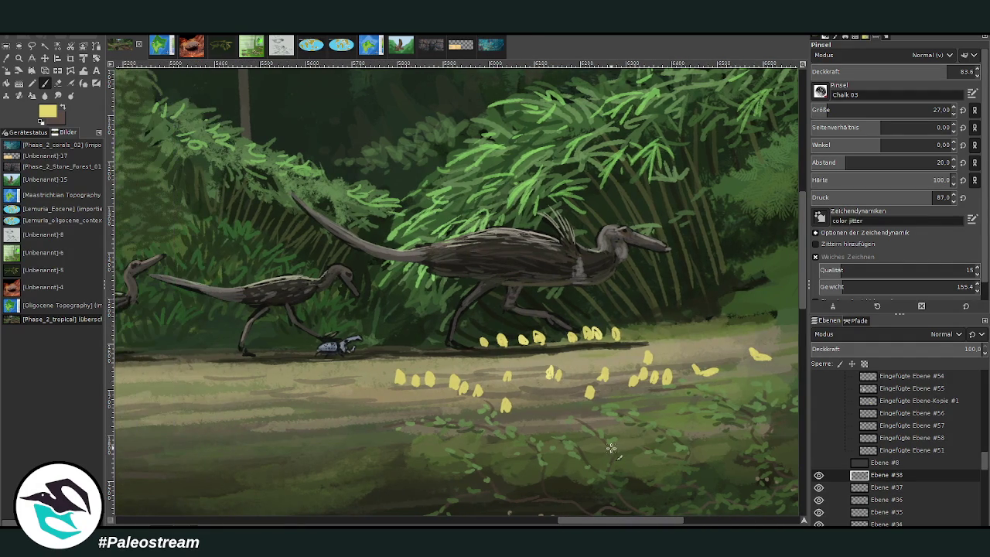
{"action": "left_click_drag", "start_coordinate": [368, 384], "coordinate": [359, 388]}
{"action": "left_click_drag", "start_coordinate": [528, 388], "coordinate": [540, 393]}
{"action": "left_click_drag", "start_coordinate": [620, 388], "coordinate": [683, 386]}
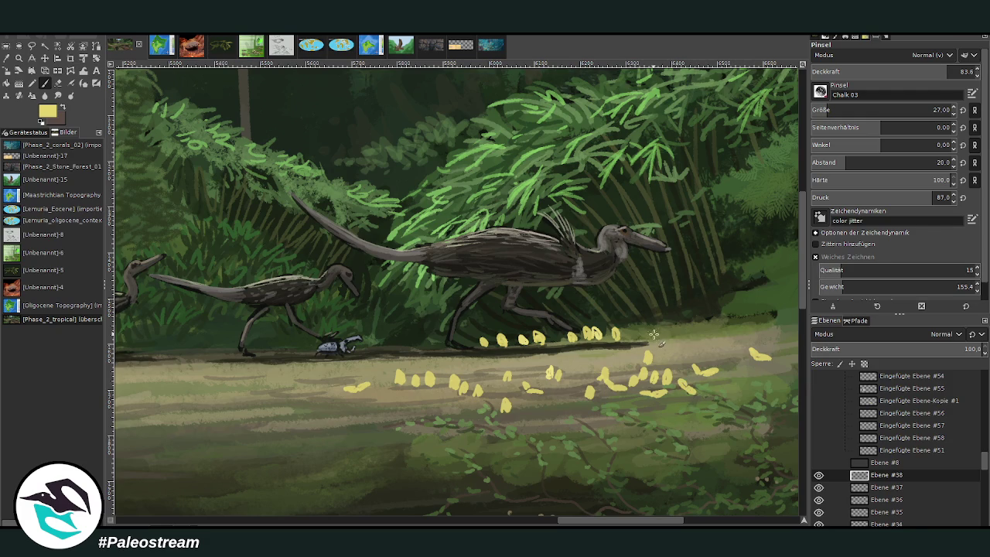
{"action": "left_click_drag", "start_coordinate": [636, 334], "coordinate": [664, 332]}
{"action": "left_click_drag", "start_coordinate": [601, 361], "coordinate": [588, 363]}
{"action": "left_click_drag", "start_coordinate": [566, 520], "coordinate": [531, 524]}
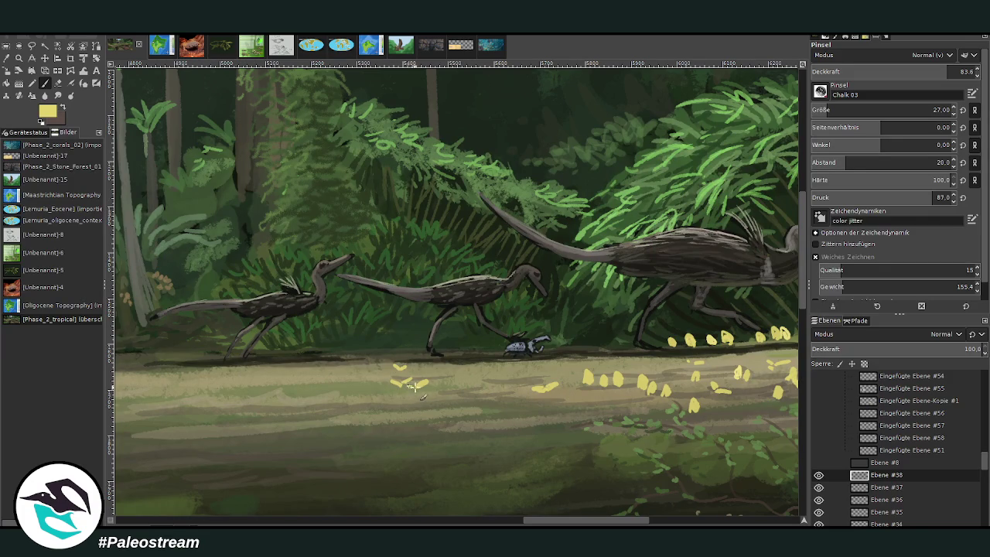
{"action": "left_click_drag", "start_coordinate": [506, 394], "coordinate": [497, 394]}
{"action": "left_click_drag", "start_coordinate": [578, 342], "coordinate": [612, 339]}
{"action": "left_click_drag", "start_coordinate": [464, 347], "coordinate": [462, 340]}
{"action": "mouse_move", "coordinate": [383, 347]}
{"action": "left_mouse_down"}
{"action": "mouse_move", "coordinate": [382, 338]}
{"action": "mouse_move", "coordinate": [408, 340]}
{"action": "mouse_move", "coordinate": [400, 340]}
{"action": "left_mouse_up"}
Scatter the last yellow specks on the path, then fit the whole painting in the window.
{"action": "left_click", "coordinate": [347, 345]}
{"action": "left_click", "coordinate": [487, 345]}
{"action": "left_click_drag", "start_coordinate": [616, 347], "coordinate": [618, 345]}
{"action": "left_click_drag", "start_coordinate": [588, 405], "coordinate": [587, 394]}
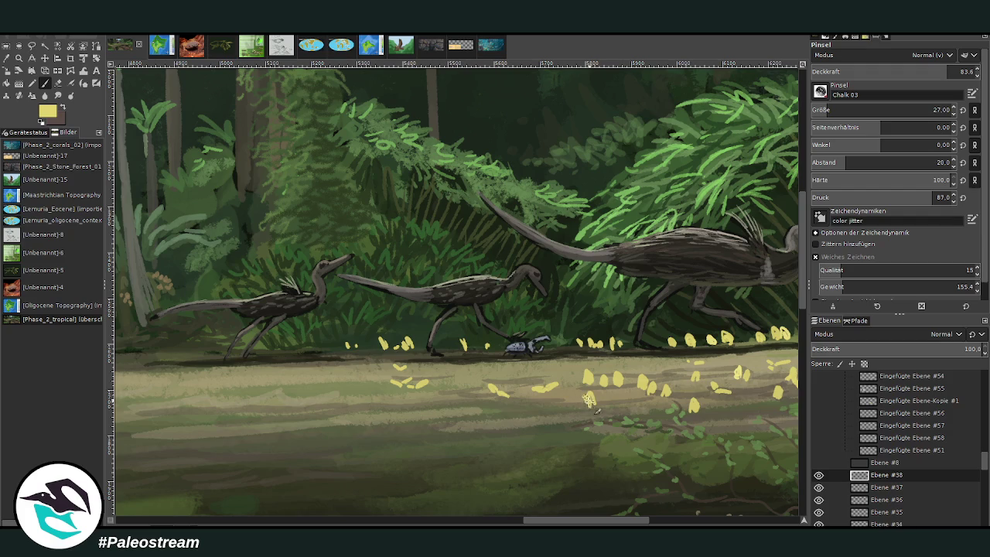
{"action": "left_click_drag", "start_coordinate": [596, 521], "coordinate": [627, 521]}
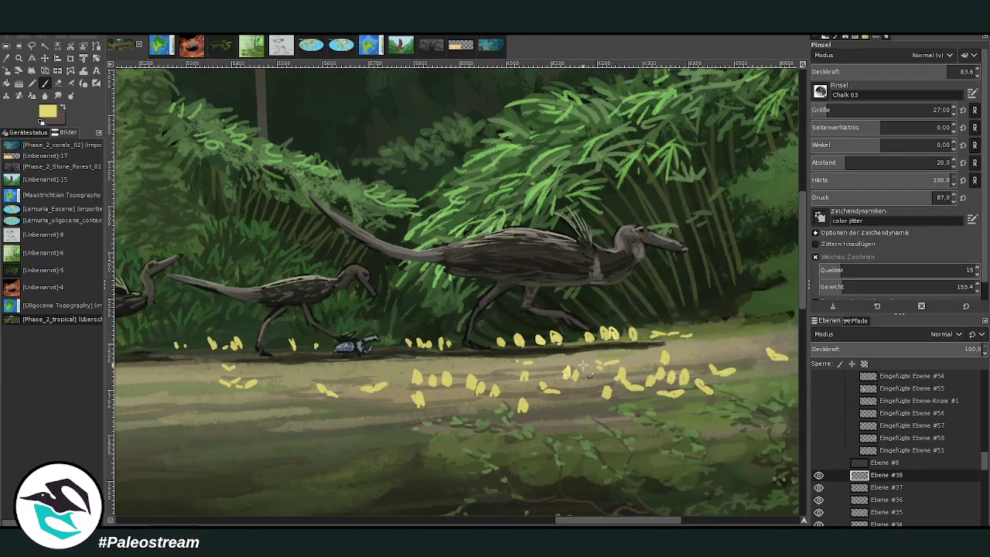
{"action": "left_click", "coordinate": [539, 354]}
{"action": "left_click", "coordinate": [699, 349]}
{"action": "scroll", "coordinate": [673, 348], "scroll_direction": "right", "scroll_amount": 3}
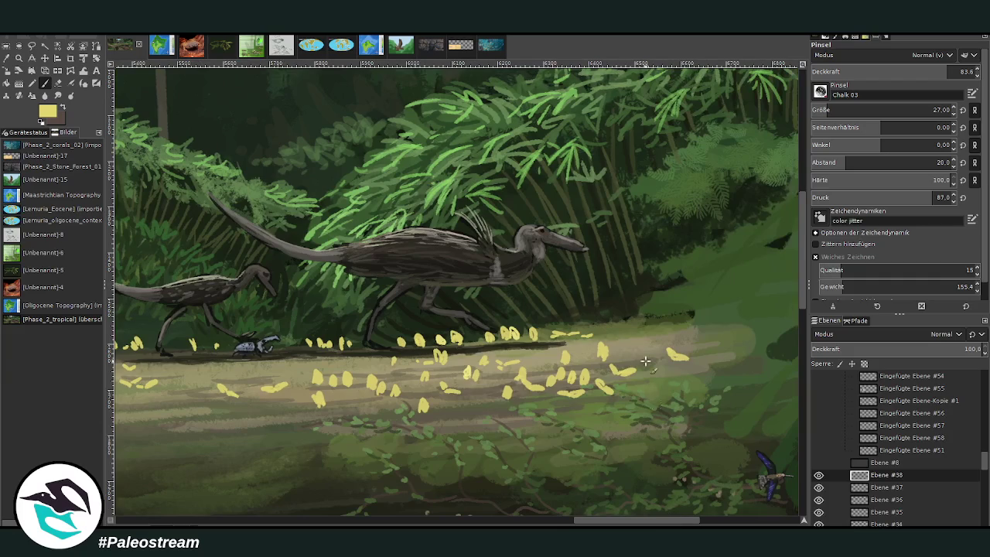
{"action": "left_click", "coordinate": [602, 329]}
{"action": "left_click", "coordinate": [658, 378]}
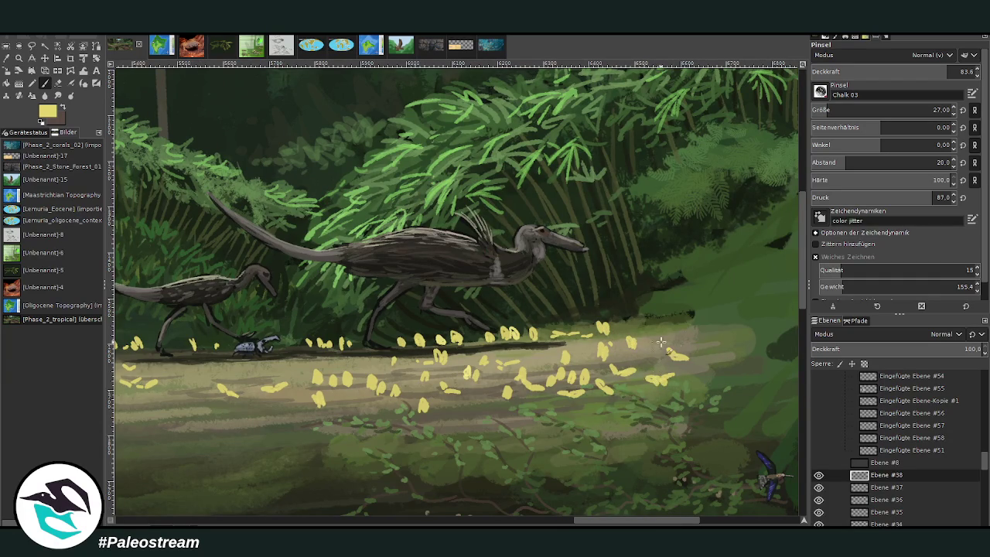
{"action": "left_click_drag", "start_coordinate": [711, 345], "coordinate": [694, 347]}
{"action": "left_click", "coordinate": [675, 338]}
{"action": "key", "text": "ctrl+Page_Down"}
{"action": "key", "text": "shift+ctrl+j"}
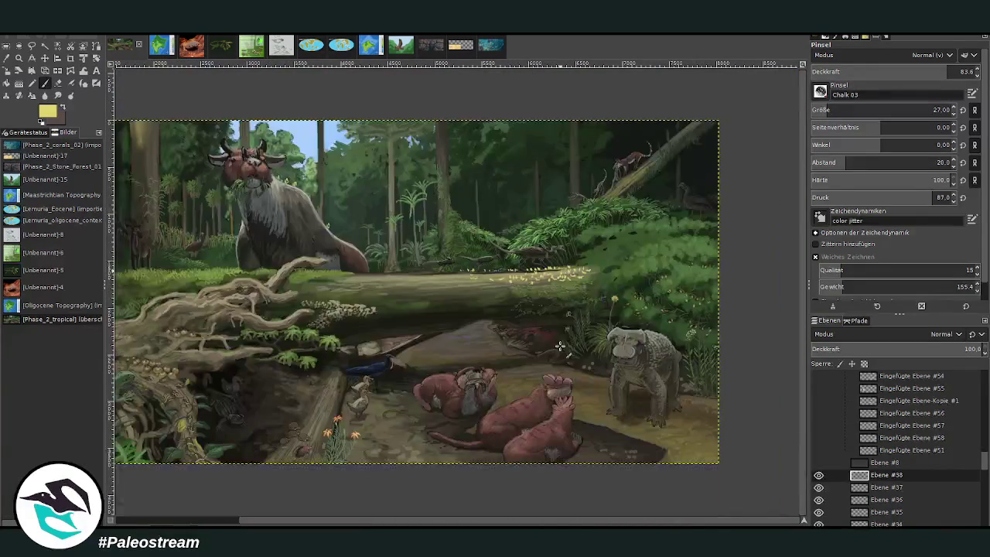
Zoom in on the long-beaked bird and the foliage above the path.
{"action": "key", "text": "z"}
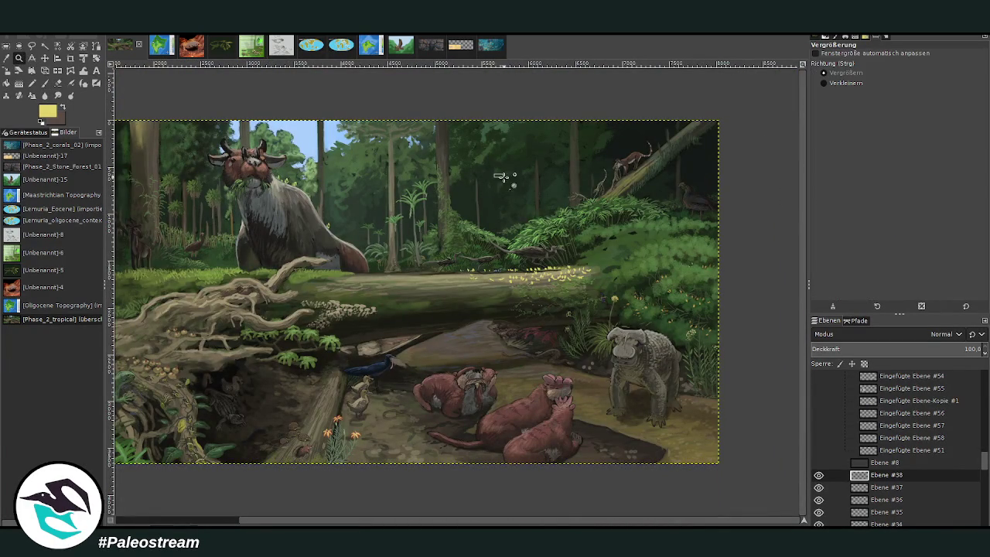
{"action": "left_click_drag", "start_coordinate": [492, 172], "coordinate": [624, 329]}
{"action": "left_click_drag", "start_coordinate": [380, 137], "coordinate": [552, 380]}
{"action": "left_click_drag", "start_coordinate": [272, 108], "coordinate": [592, 454]}
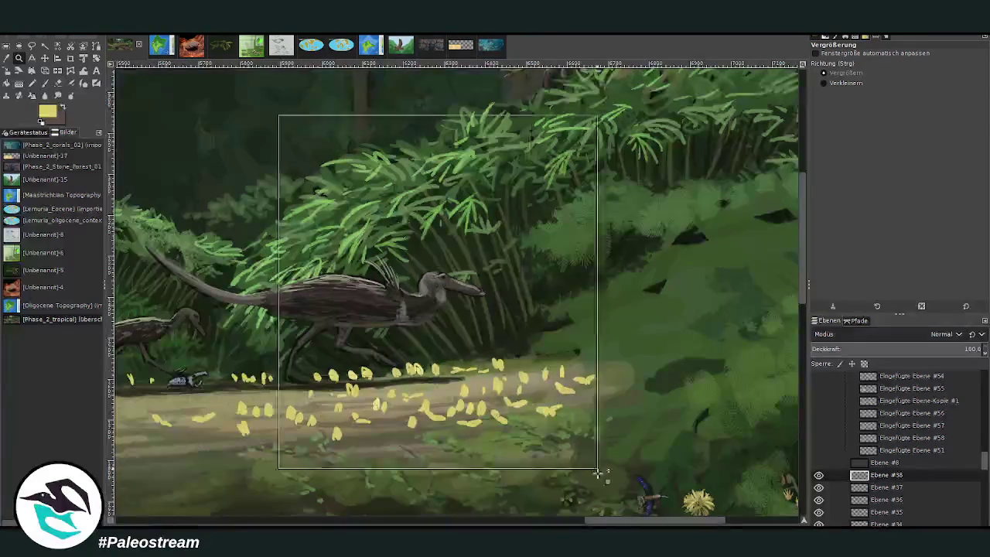
{"action": "key", "text": "p"}
Paint yellow butterflies through the foliage around the bird, including one near its beak.
{"action": "left_click_drag", "start_coordinate": [640, 305], "coordinate": [659, 305]}
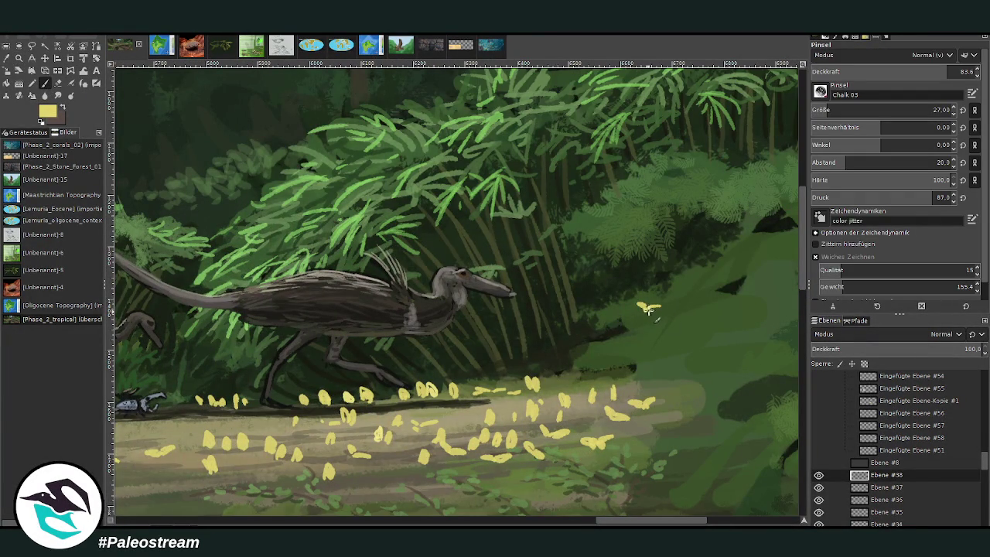
{"action": "mouse_move", "coordinate": [518, 232]}
{"action": "left_mouse_down"}
{"action": "mouse_move", "coordinate": [532, 235]}
{"action": "mouse_move", "coordinate": [524, 240]}
{"action": "left_mouse_up"}
{"action": "mouse_move", "coordinate": [640, 184]}
{"action": "left_mouse_down"}
{"action": "mouse_move", "coordinate": [619, 195]}
{"action": "mouse_move", "coordinate": [632, 195]}
{"action": "left_mouse_up"}
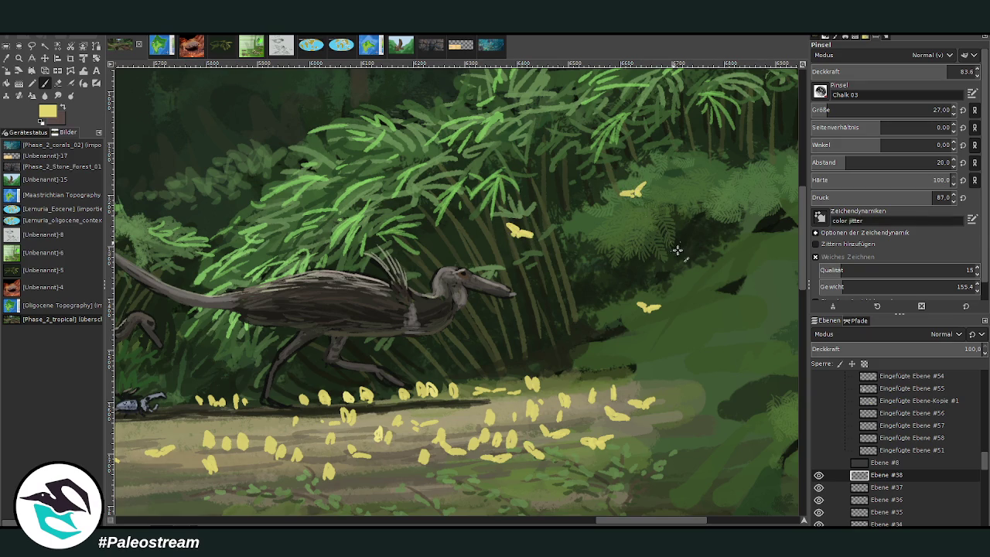
{"action": "left_click_drag", "start_coordinate": [697, 277], "coordinate": [688, 268]}
{"action": "left_click_drag", "start_coordinate": [591, 312], "coordinate": [578, 317]}
{"action": "mouse_move", "coordinate": [465, 225]}
{"action": "left_mouse_down"}
{"action": "mouse_move", "coordinate": [475, 232]}
{"action": "mouse_move", "coordinate": [455, 221]}
{"action": "left_mouse_up"}
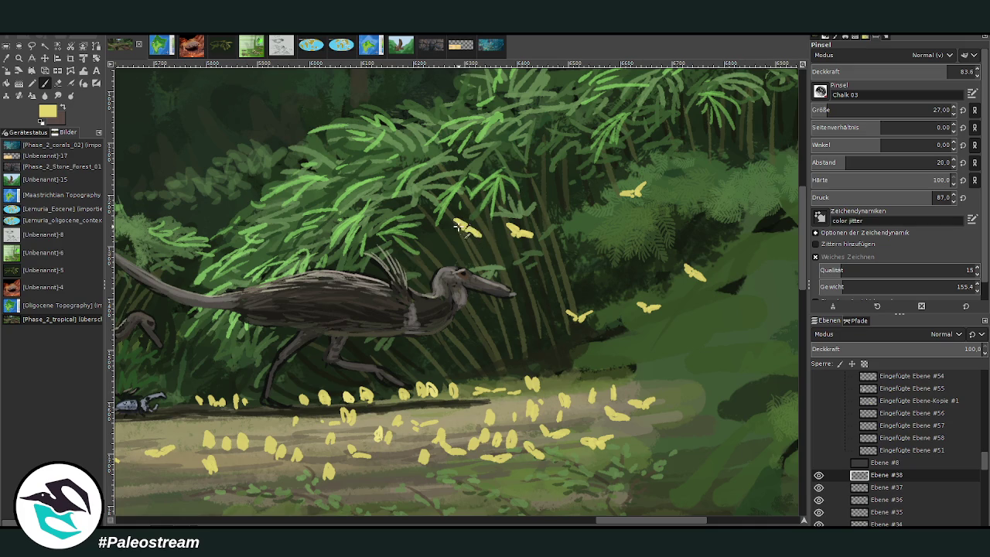
{"action": "mouse_move", "coordinate": [561, 207]}
{"action": "left_mouse_down"}
{"action": "mouse_move", "coordinate": [565, 192]}
{"action": "mouse_move", "coordinate": [553, 197]}
{"action": "mouse_move", "coordinate": [557, 209]}
{"action": "left_mouse_up"}
{"action": "mouse_move", "coordinate": [573, 280]}
{"action": "left_mouse_down"}
{"action": "mouse_move", "coordinate": [570, 268]}
{"action": "mouse_move", "coordinate": [573, 282]}
{"action": "mouse_move", "coordinate": [565, 274]}
{"action": "left_mouse_up"}
{"action": "left_click_drag", "start_coordinate": [428, 232], "coordinate": [425, 240]}
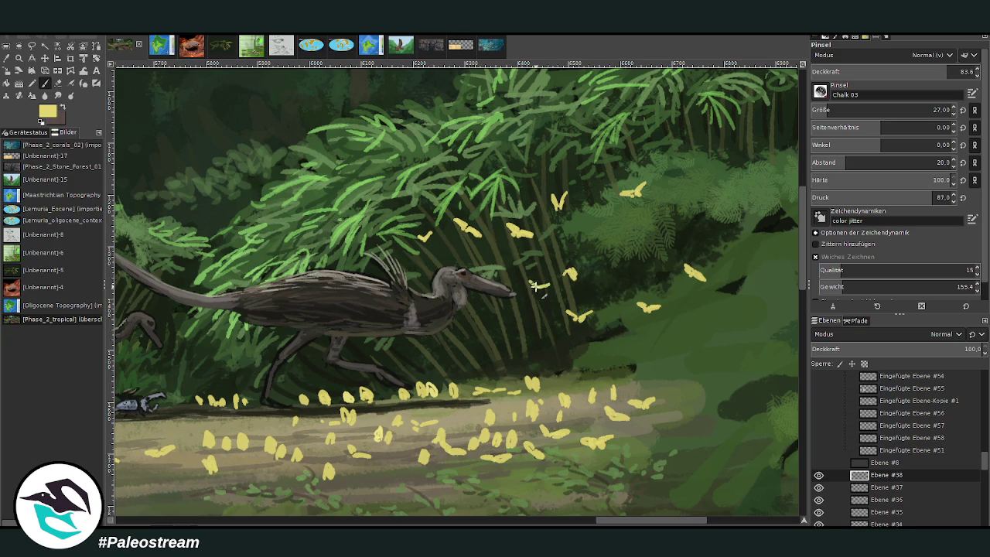
{"action": "left_click_drag", "start_coordinate": [498, 357], "coordinate": [504, 366]}
{"action": "left_click_drag", "start_coordinate": [552, 334], "coordinate": [562, 343]}
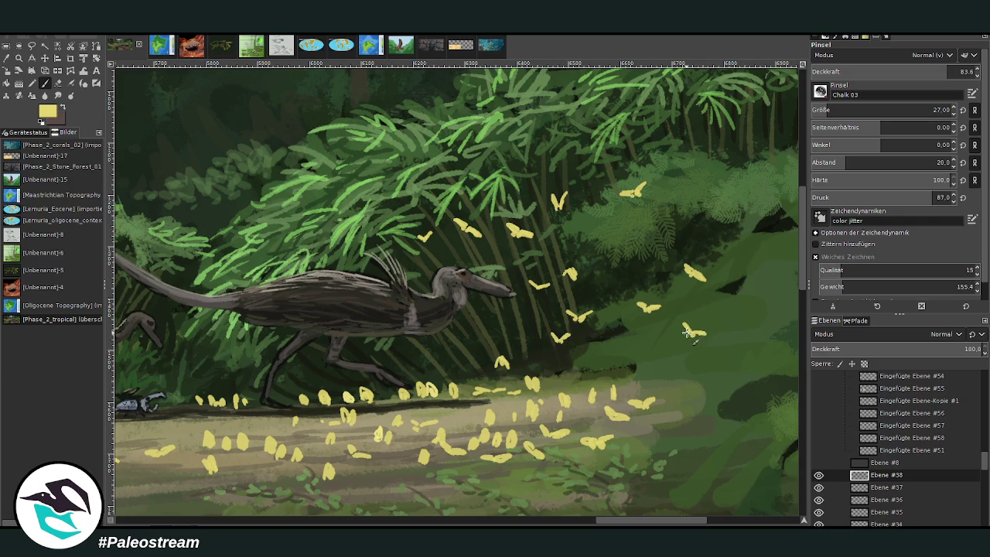
{"action": "mouse_move", "coordinate": [659, 278]}
{"action": "left_mouse_down"}
{"action": "mouse_move", "coordinate": [668, 284]}
{"action": "mouse_move", "coordinate": [651, 281]}
{"action": "mouse_move", "coordinate": [664, 281]}
{"action": "left_mouse_up"}
{"action": "mouse_move", "coordinate": [656, 219]}
{"action": "left_mouse_down"}
{"action": "mouse_move", "coordinate": [667, 213]}
{"action": "mouse_move", "coordinate": [654, 246]}
{"action": "mouse_move", "coordinate": [667, 238]}
{"action": "left_mouse_up"}
Add more yellow butterflies in the upper foliage and just above the path.
{"action": "scroll", "coordinate": [665, 232], "scroll_direction": "right", "scroll_amount": 3}
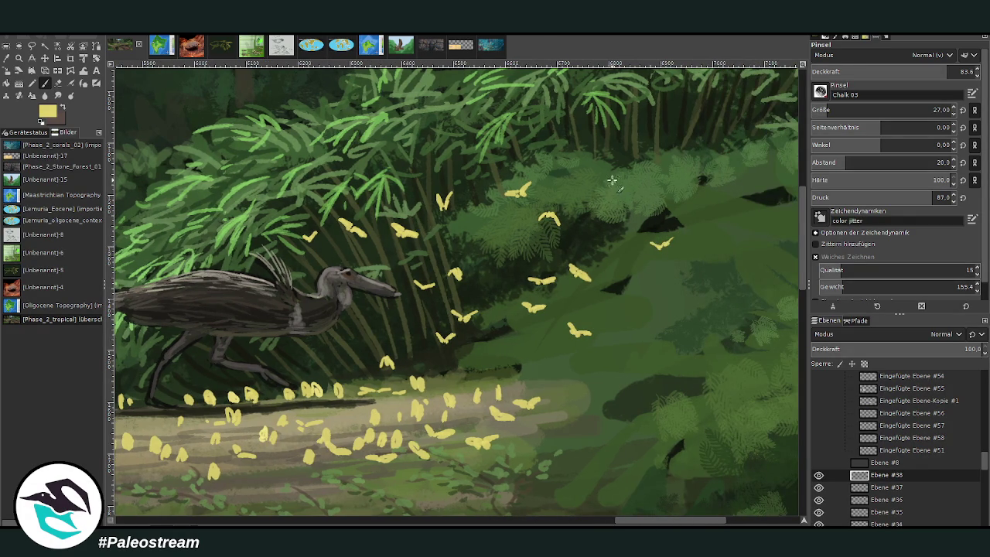
{"action": "mouse_move", "coordinate": [596, 173]}
{"action": "left_mouse_down"}
{"action": "mouse_move", "coordinate": [622, 184]}
{"action": "mouse_move", "coordinate": [596, 209]}
{"action": "mouse_move", "coordinate": [572, 203]}
{"action": "left_mouse_up"}
{"action": "left_click_drag", "start_coordinate": [498, 241], "coordinate": [509, 245]}
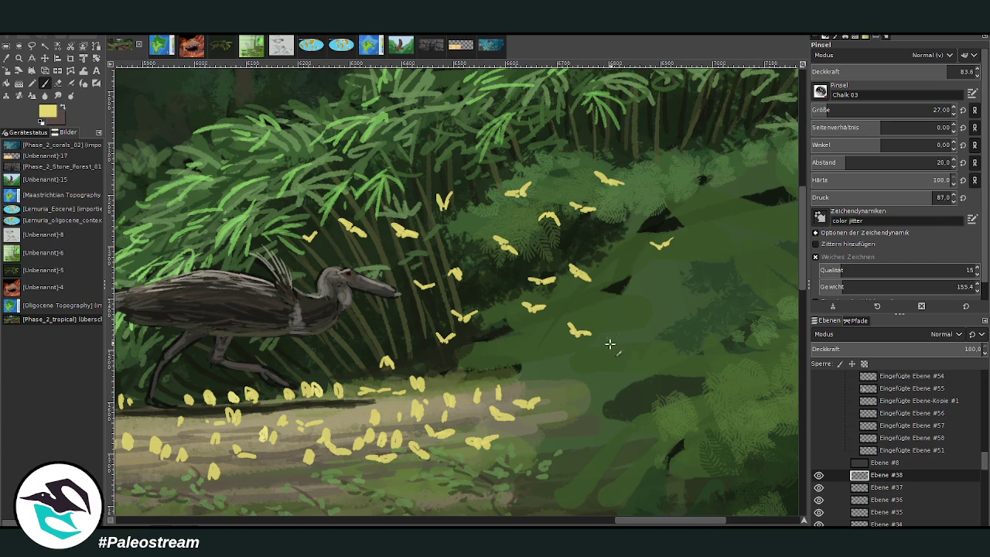
{"action": "left_click_drag", "start_coordinate": [612, 354], "coordinate": [619, 361]}
{"action": "left_click_drag", "start_coordinate": [492, 280], "coordinate": [501, 285]}
{"action": "left_click_drag", "start_coordinate": [464, 220], "coordinate": [473, 225]}
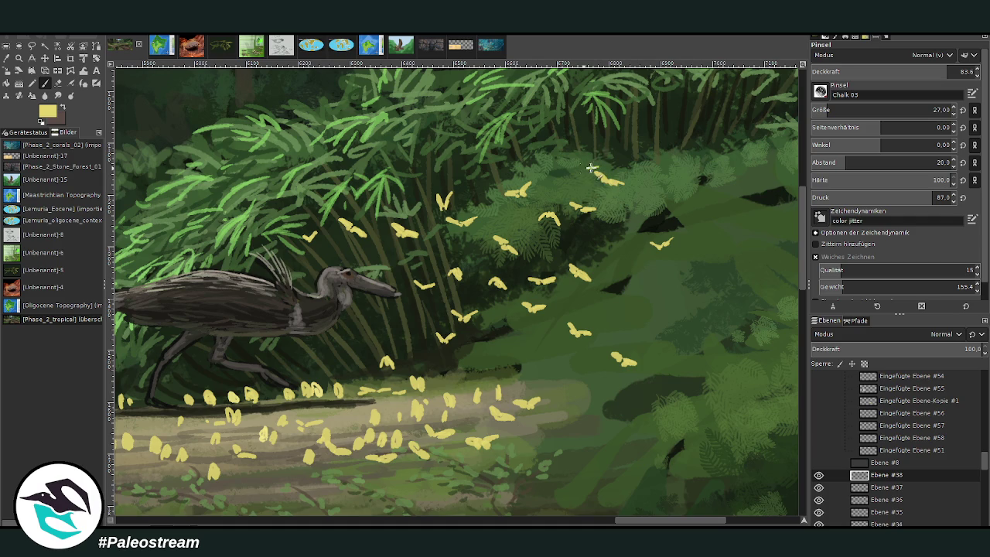
{"action": "left_click_drag", "start_coordinate": [569, 167], "coordinate": [592, 169]}
{"action": "left_click_drag", "start_coordinate": [665, 147], "coordinate": [639, 141]}
{"action": "left_click_drag", "start_coordinate": [570, 145], "coordinate": [549, 151]}
{"action": "left_click_drag", "start_coordinate": [563, 191], "coordinate": [550, 196]}
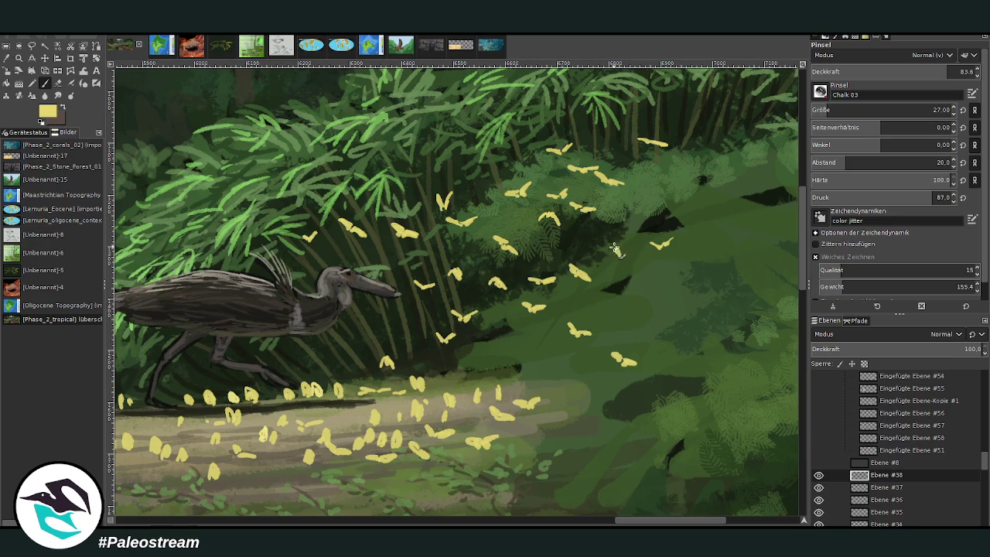
{"action": "left_click_drag", "start_coordinate": [614, 246], "coordinate": [600, 249]}
{"action": "left_click_drag", "start_coordinate": [450, 384], "coordinate": [439, 381]}
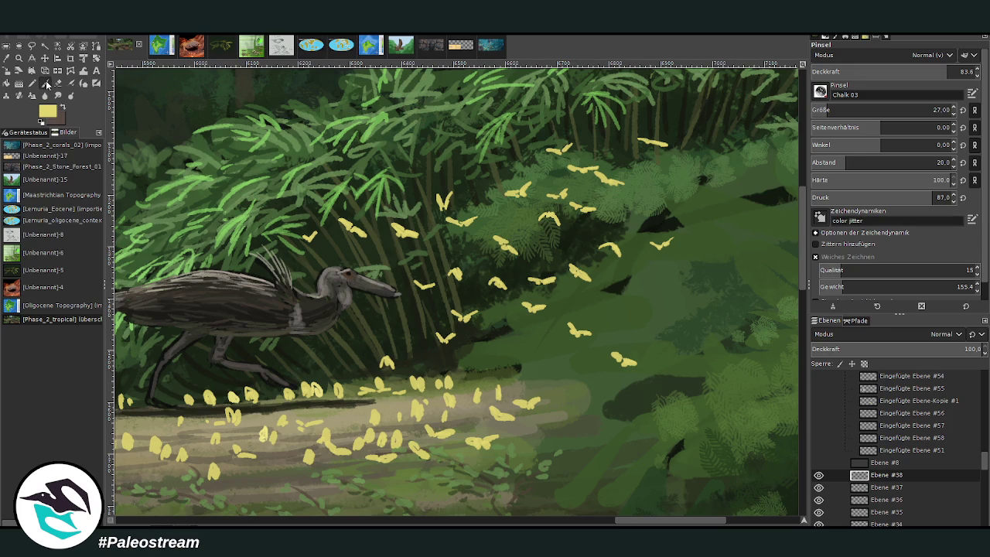
Paint yellow butterflies across the foliage, by the bird's neck and along the path edge.
{"action": "left_click_drag", "start_coordinate": [492, 164], "coordinate": [502, 167]}
{"action": "left_click_drag", "start_coordinate": [318, 332], "coordinate": [346, 332]}
{"action": "mouse_move", "coordinate": [534, 344]}
{"action": "left_mouse_down"}
{"action": "mouse_move", "coordinate": [545, 341]}
{"action": "mouse_move", "coordinate": [518, 350]}
{"action": "left_mouse_up"}
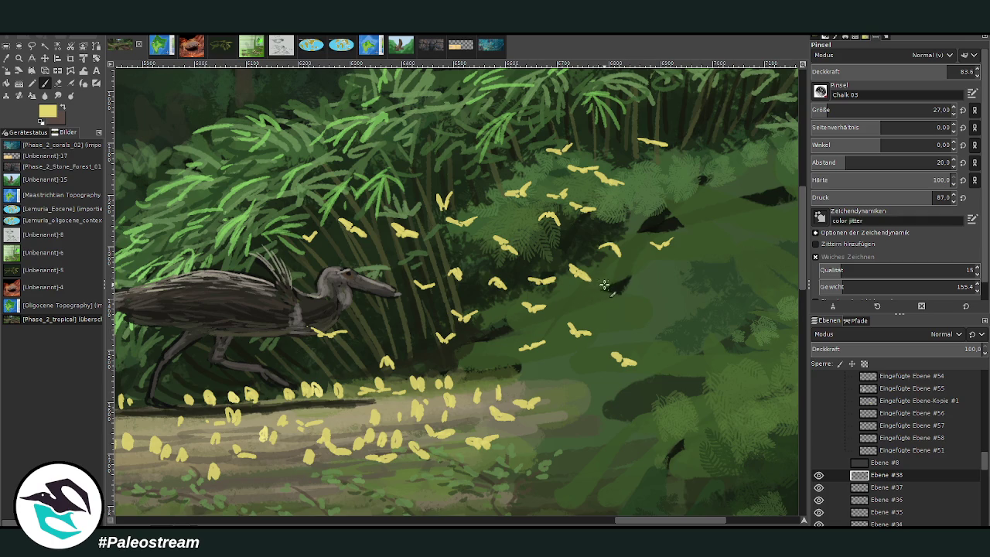
{"action": "left_click_drag", "start_coordinate": [592, 284], "coordinate": [573, 287]}
{"action": "mouse_move", "coordinate": [634, 226]}
{"action": "left_mouse_down"}
{"action": "mouse_move", "coordinate": [606, 229]}
{"action": "mouse_move", "coordinate": [628, 225]}
{"action": "left_mouse_up"}
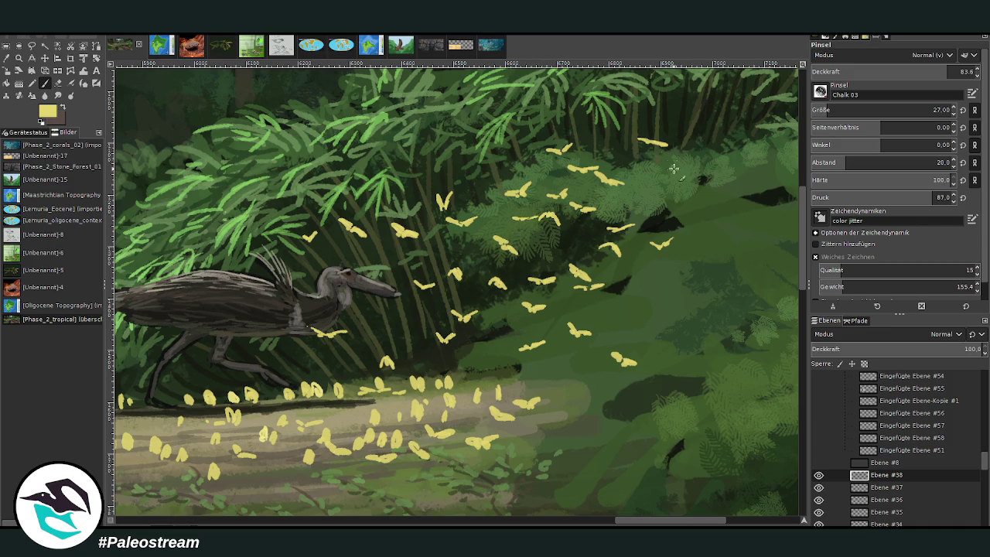
{"action": "left_click_drag", "start_coordinate": [671, 183], "coordinate": [659, 189]}
{"action": "left_click_drag", "start_coordinate": [601, 121], "coordinate": [587, 128]}
{"action": "left_click_drag", "start_coordinate": [500, 117], "coordinate": [493, 122]}
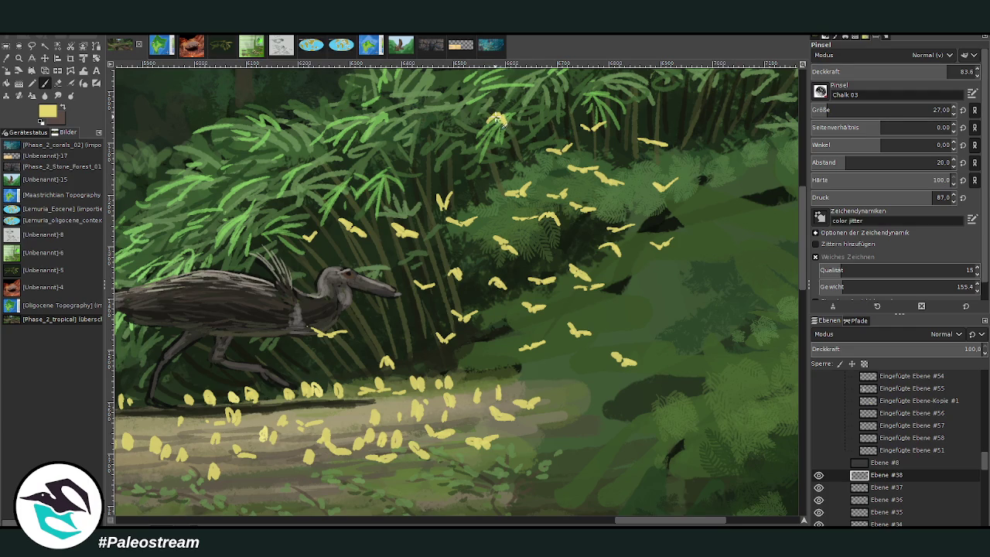
{"action": "left_click_drag", "start_coordinate": [423, 142], "coordinate": [410, 148]}
{"action": "left_click_drag", "start_coordinate": [558, 370], "coordinate": [543, 377]}
{"action": "mouse_move", "coordinate": [473, 369]}
{"action": "left_mouse_down"}
{"action": "mouse_move", "coordinate": [457, 374]}
{"action": "mouse_move", "coordinate": [485, 356]}
{"action": "left_mouse_up"}
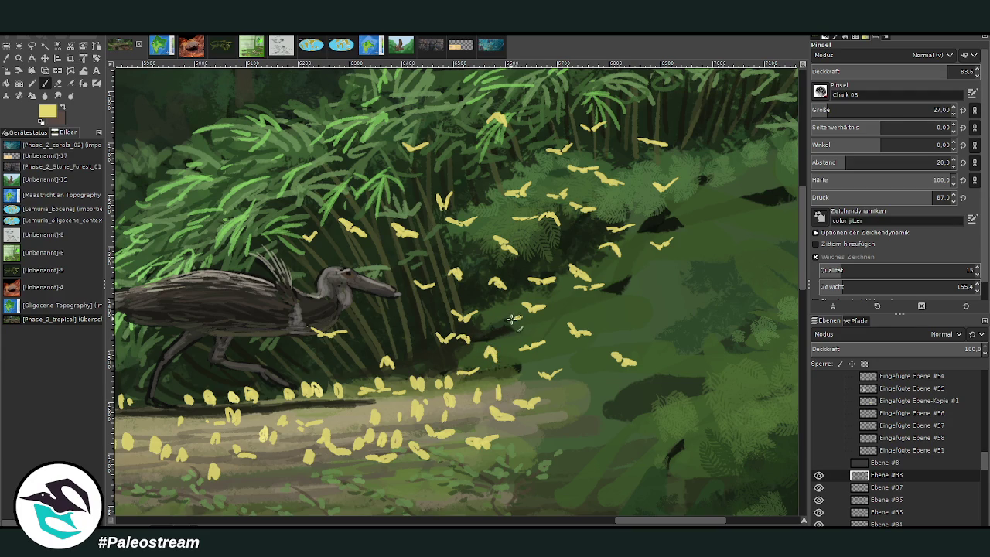
Add yellow dashes under the bird's chest and belly, plus more foliage butterflies.
{"action": "mouse_move", "coordinate": [402, 335]}
{"action": "left_mouse_down"}
{"action": "mouse_move", "coordinate": [382, 313]}
{"action": "mouse_move", "coordinate": [347, 318]}
{"action": "left_mouse_up"}
{"action": "left_click_drag", "start_coordinate": [270, 339], "coordinate": [265, 342]}
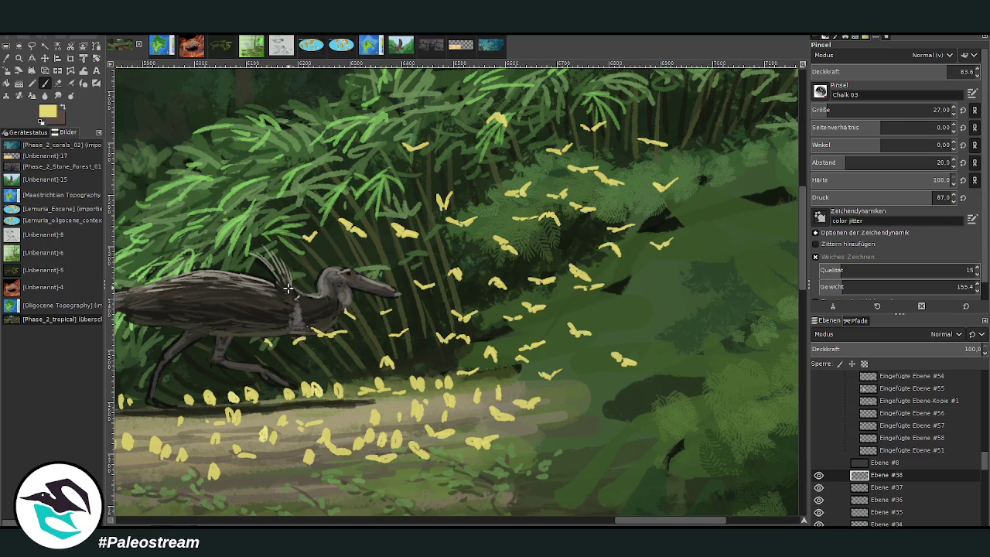
{"action": "left_click_drag", "start_coordinate": [331, 370], "coordinate": [338, 365]}
{"action": "left_click_drag", "start_coordinate": [682, 280], "coordinate": [699, 281]}
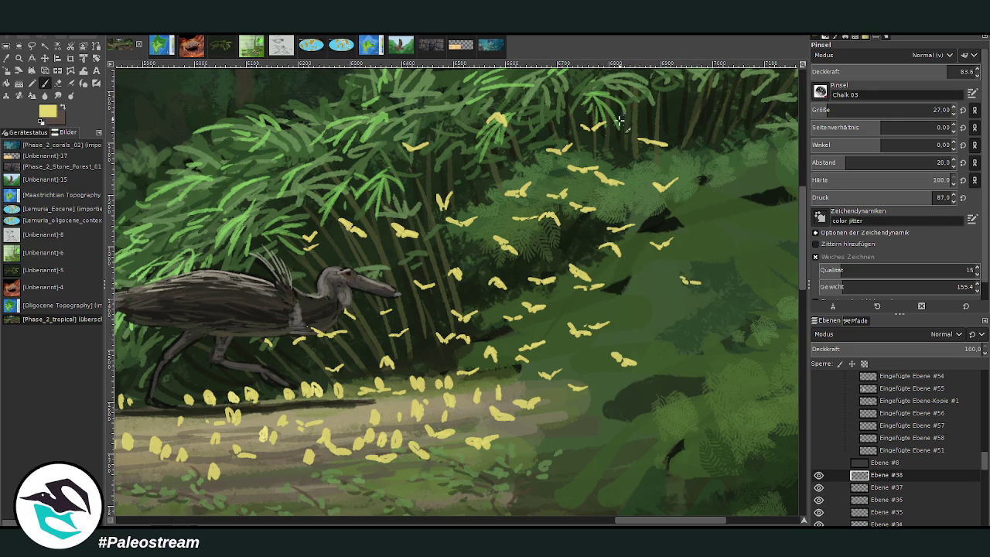
{"action": "left_click_drag", "start_coordinate": [721, 223], "coordinate": [739, 218]}
{"action": "left_click_drag", "start_coordinate": [519, 160], "coordinate": [534, 157]}
{"action": "left_click_drag", "start_coordinate": [542, 124], "coordinate": [554, 121]}
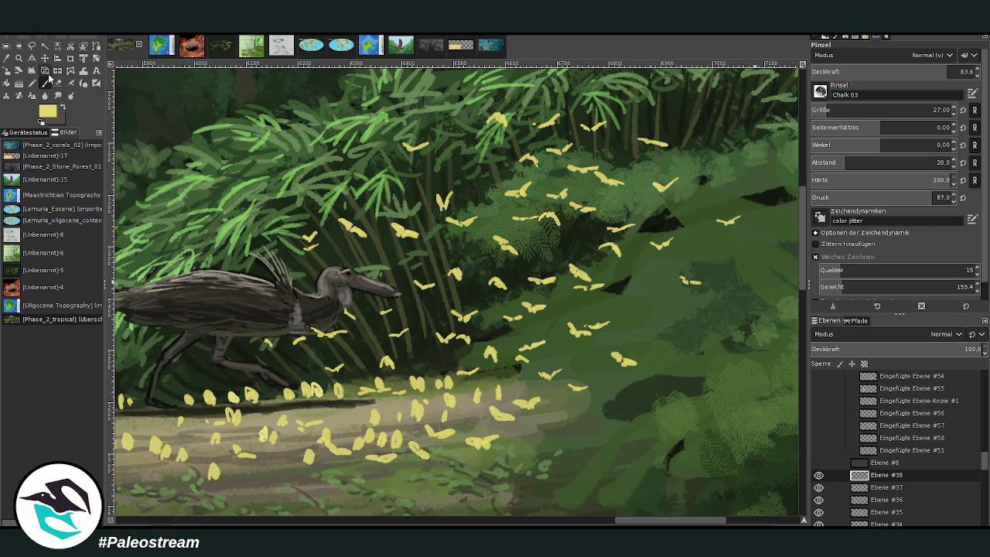
{"action": "left_click_drag", "start_coordinate": [623, 284], "coordinate": [609, 290]}
{"action": "left_click_drag", "start_coordinate": [731, 170], "coordinate": [738, 167]}
{"action": "scroll", "coordinate": [748, 250], "scroll_direction": "up", "scroll_amount": 5}
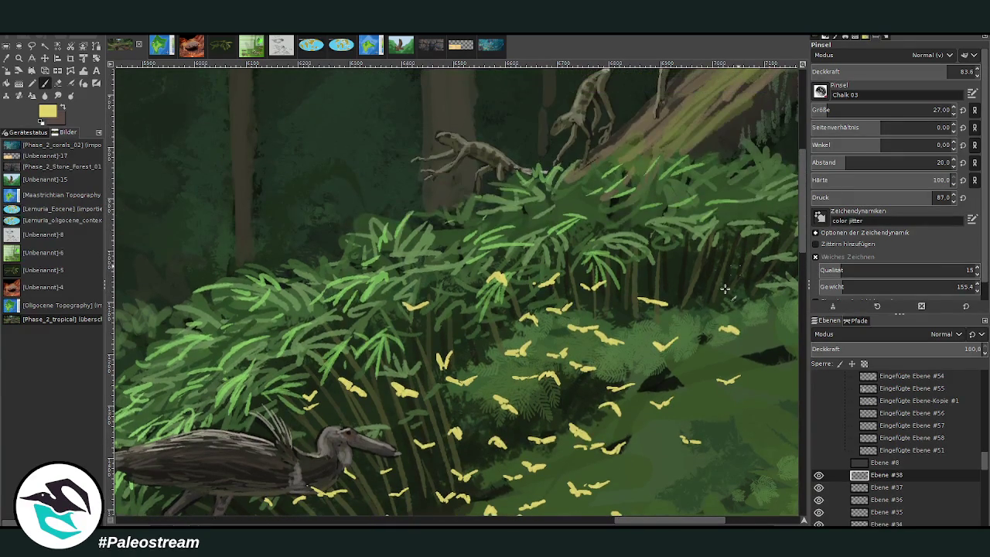
Paint six more yellow butterfly strokes among the ferns below the leaning trunk.
{"action": "left_click_drag", "start_coordinate": [653, 521], "coordinate": [696, 521]}
{"action": "left_click_drag", "start_coordinate": [590, 267], "coordinate": [574, 273]}
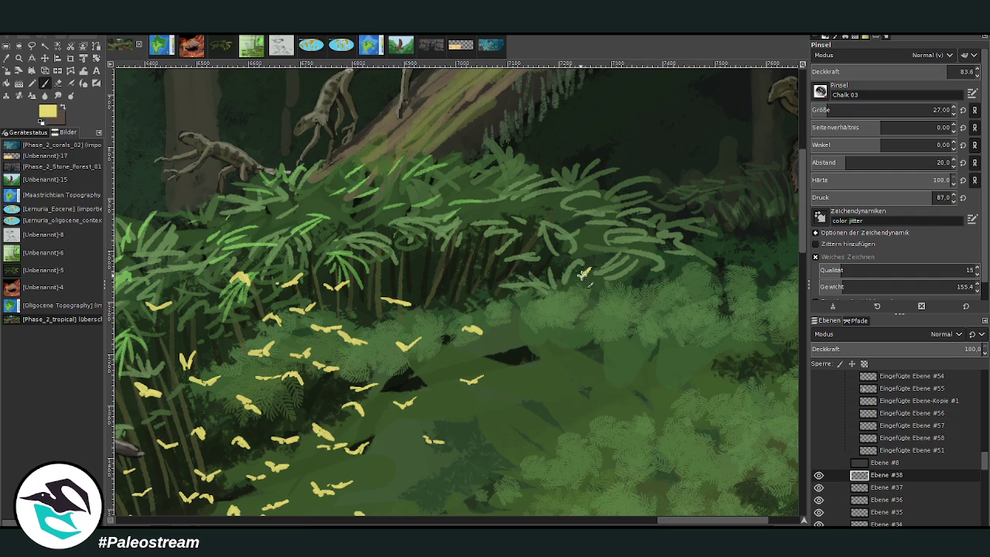
{"action": "left_click_drag", "start_coordinate": [623, 201], "coordinate": [613, 206]}
{"action": "left_click_drag", "start_coordinate": [614, 162], "coordinate": [585, 161]}
{"action": "left_click_drag", "start_coordinate": [537, 205], "coordinate": [517, 200]}
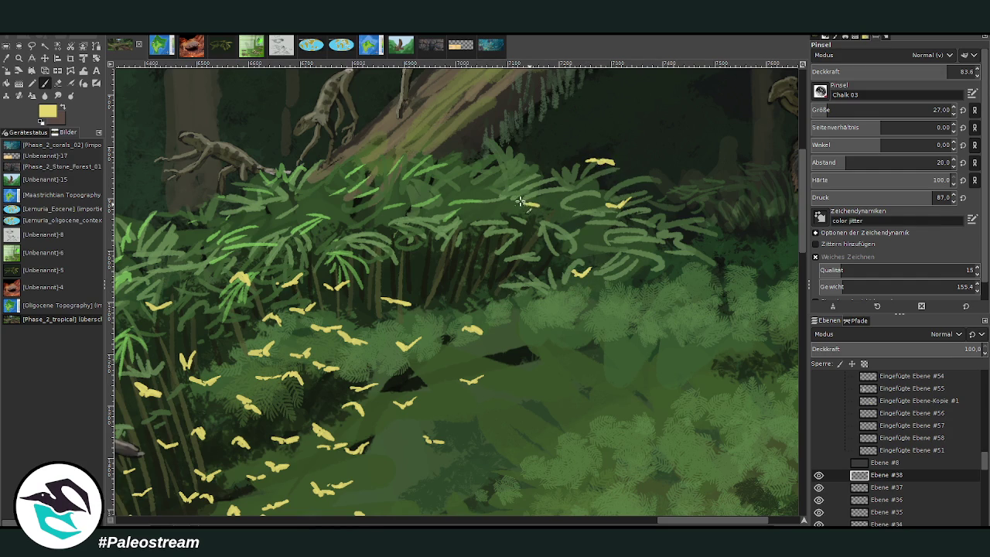
{"action": "mouse_move", "coordinate": [501, 250]}
{"action": "left_mouse_down"}
{"action": "mouse_move", "coordinate": [480, 252]}
{"action": "mouse_move", "coordinate": [477, 280]}
{"action": "left_mouse_up"}
{"action": "left_click_drag", "start_coordinate": [506, 364], "coordinate": [424, 361]}
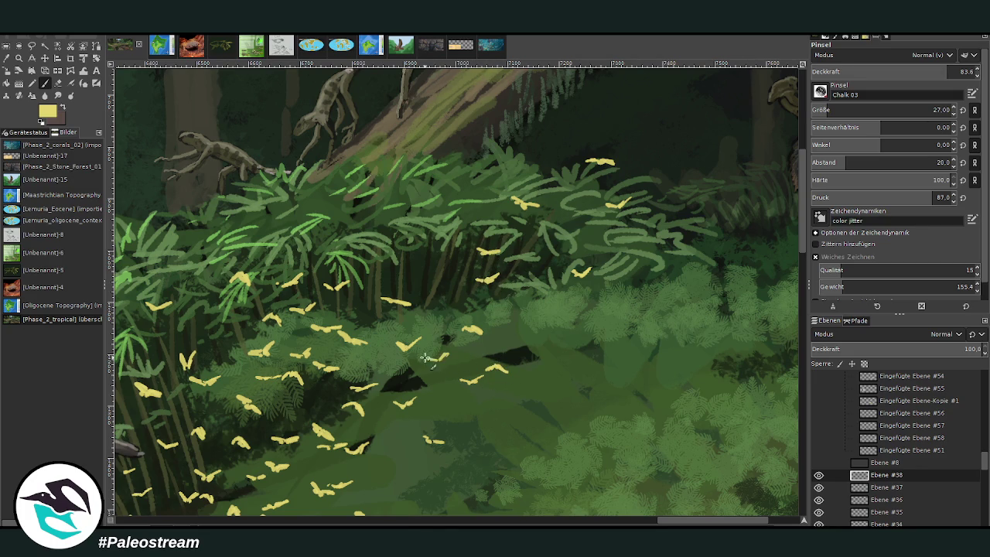
{"action": "scroll", "coordinate": [413, 349], "scroll_direction": "down", "scroll_amount": 2}
{"action": "scroll", "coordinate": [414, 349], "scroll_direction": "down", "scroll_amount": 2}
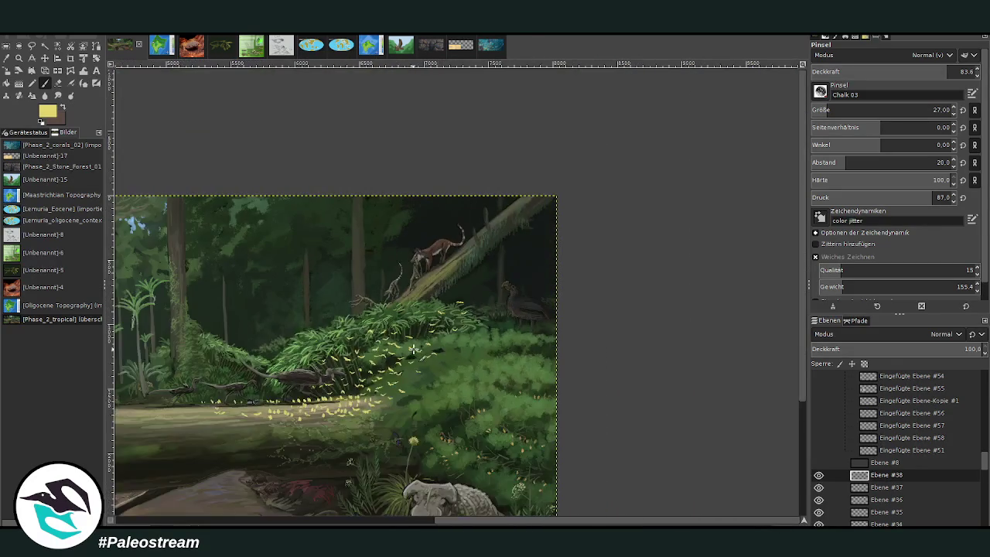
Zoom in on the butterfly-filled foliage with the Zoom tool.
{"action": "scroll", "coordinate": [413, 349], "scroll_direction": "down", "scroll_amount": 1}
{"action": "scroll", "coordinate": [414, 349], "scroll_direction": "down", "scroll_amount": 1}
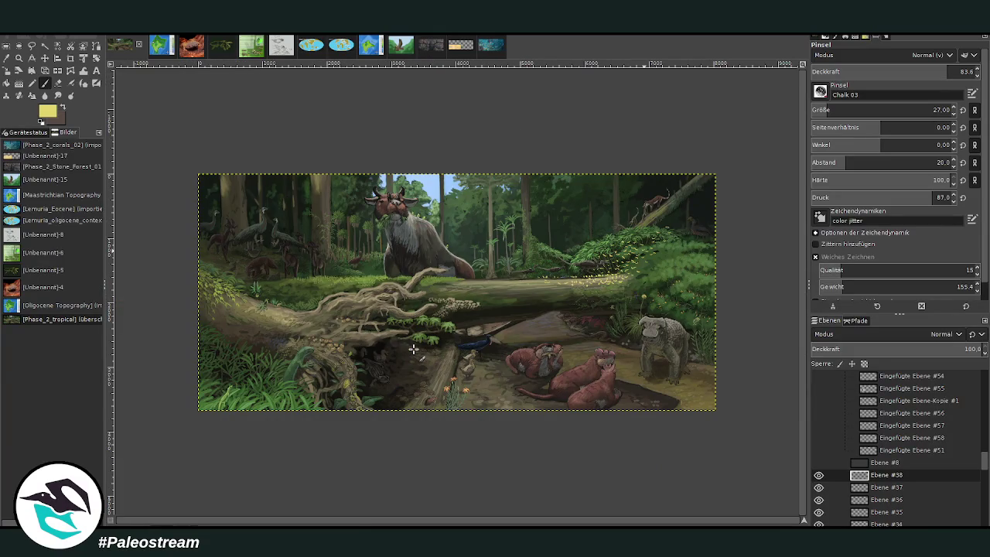
{"action": "left_click", "coordinate": [18, 57]}
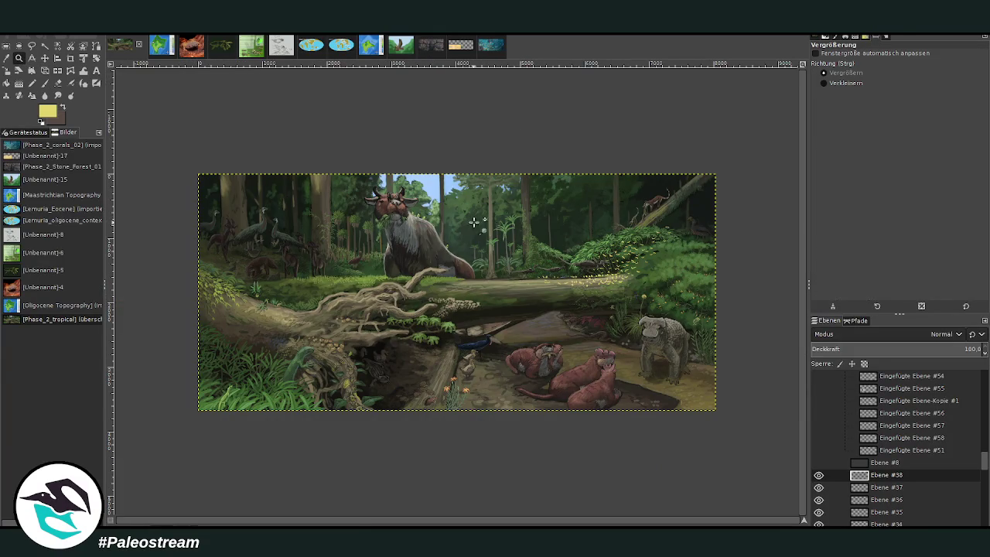
{"action": "left_click_drag", "start_coordinate": [471, 223], "coordinate": [580, 332]}
{"action": "left_click_drag", "start_coordinate": [518, 100], "coordinate": [655, 230]}
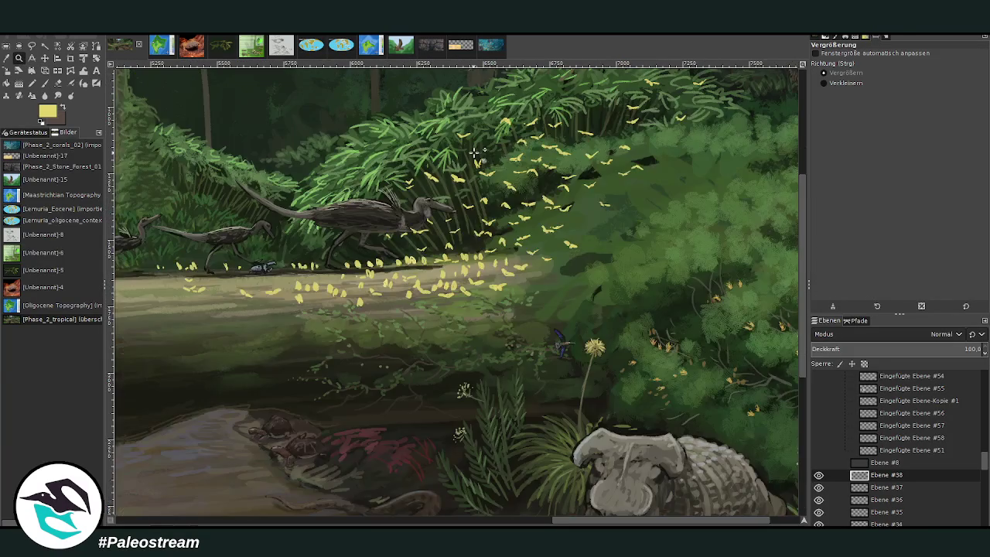
Paint yellow butterflies onto the dark foliage with the Paintbrush.
{"action": "left_click", "coordinate": [45, 83]}
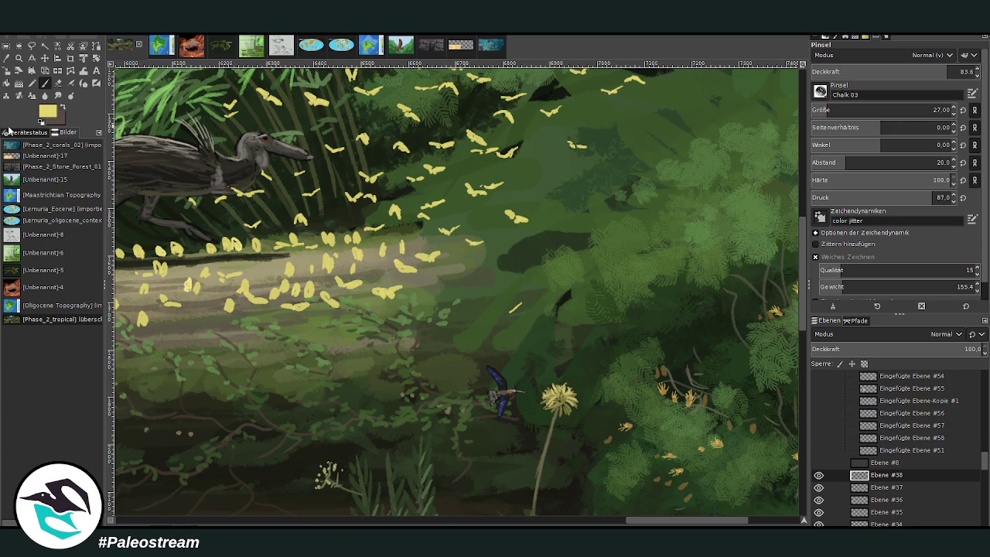
{"action": "left_click_drag", "start_coordinate": [497, 315], "coordinate": [519, 304]}
{"action": "left_click_drag", "start_coordinate": [545, 244], "coordinate": [548, 255]}
{"action": "left_click_drag", "start_coordinate": [569, 182], "coordinate": [565, 190]}
{"action": "scroll", "coordinate": [761, 160], "scroll_direction": "up", "scroll_amount": 2}
{"action": "scroll", "coordinate": [770, 274], "scroll_direction": "up", "scroll_amount": 3}
Dab more small yellow butterflies across the darker right-hand foliage.
{"action": "left_click_drag", "start_coordinate": [545, 288], "coordinate": [557, 290]}
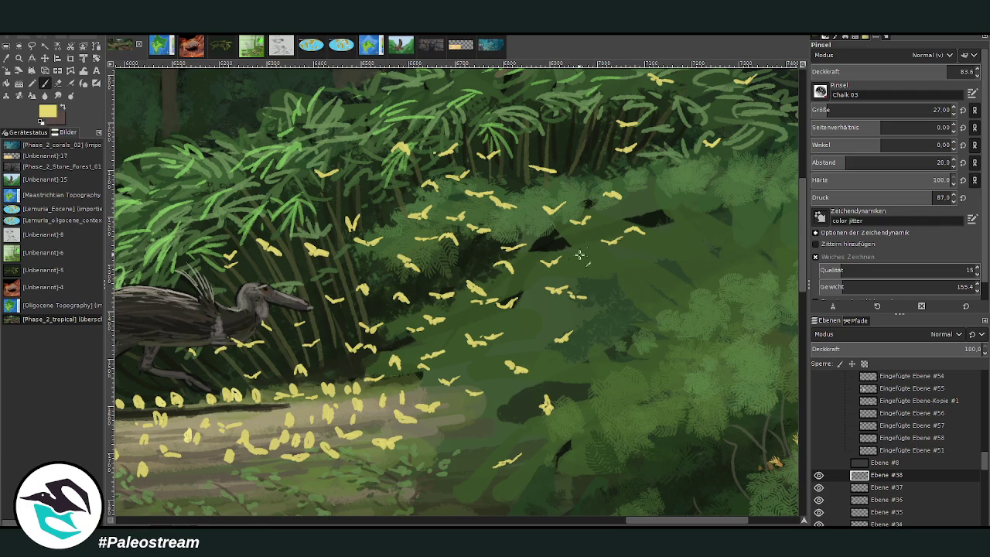
{"action": "left_click_drag", "start_coordinate": [595, 272], "coordinate": [608, 269]}
{"action": "left_click", "coordinate": [593, 221]}
{"action": "left_click", "coordinate": [576, 254]}
{"action": "left_click", "coordinate": [722, 258]}
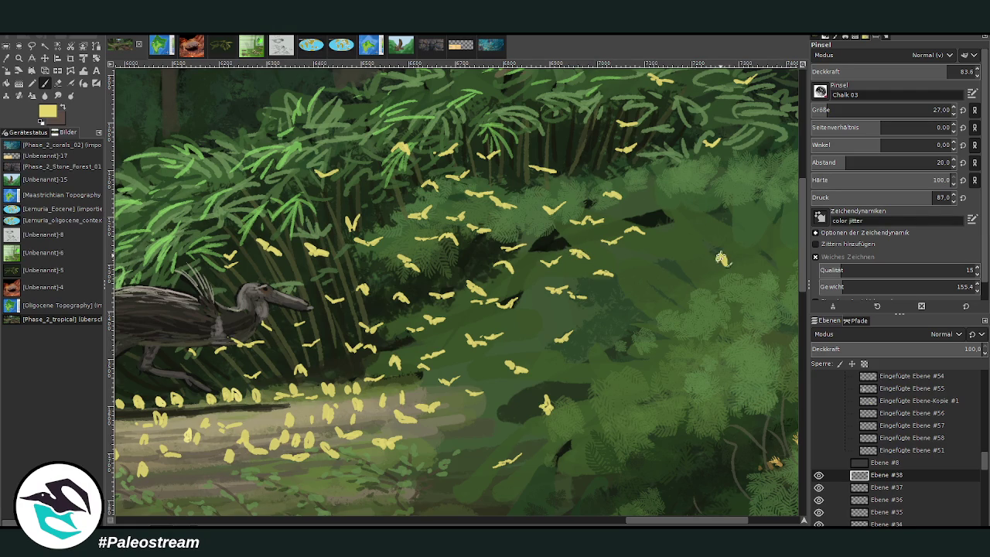
{"action": "left_click_drag", "start_coordinate": [695, 225], "coordinate": [683, 225]}
Paint yellow butterflies on the feathered dinosaur's back and leg.
{"action": "scroll", "coordinate": [578, 510], "scroll_direction": "left", "scroll_amount": 5}
{"action": "scroll", "coordinate": [578, 510], "scroll_direction": "left", "scroll_amount": 2}
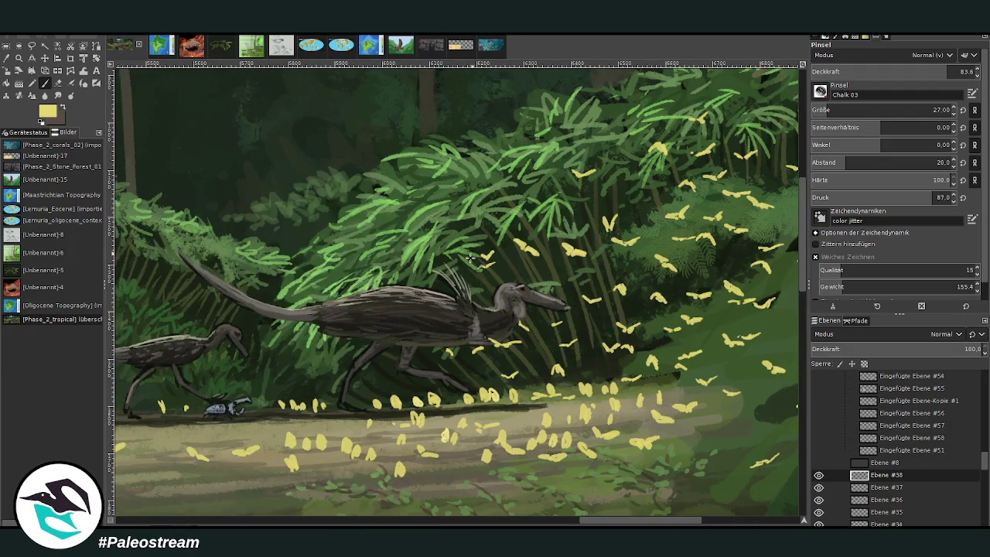
{"action": "left_click_drag", "start_coordinate": [433, 314], "coordinate": [429, 317]}
{"action": "left_click_drag", "start_coordinate": [417, 347], "coordinate": [410, 340]}
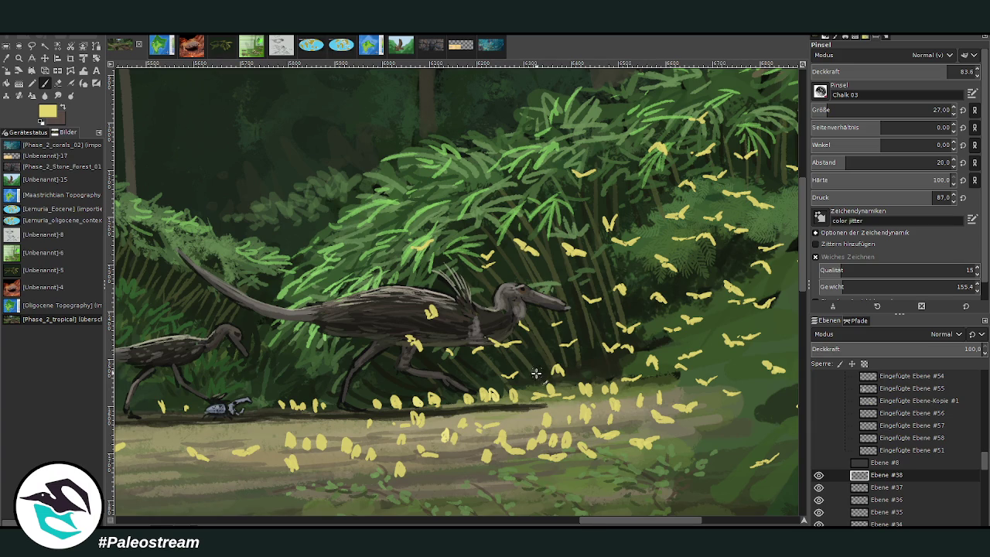
Dab butterflies in the foliage and along the path, then set opacity to 63.4.
{"action": "left_click_drag", "start_coordinate": [578, 365], "coordinate": [586, 375]}
{"action": "left_click", "coordinate": [599, 383]}
{"action": "left_click", "coordinate": [618, 386]}
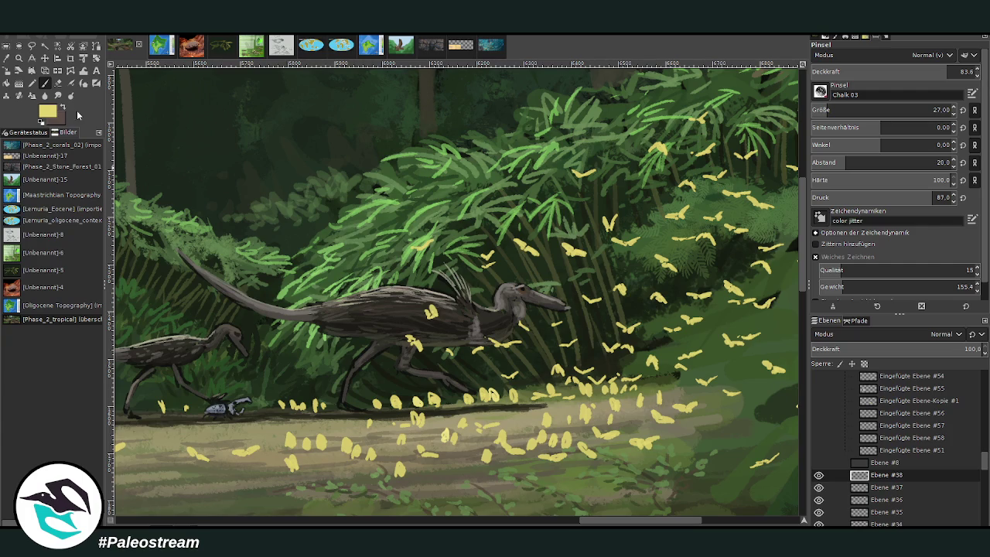
{"action": "left_click", "coordinate": [914, 71]}
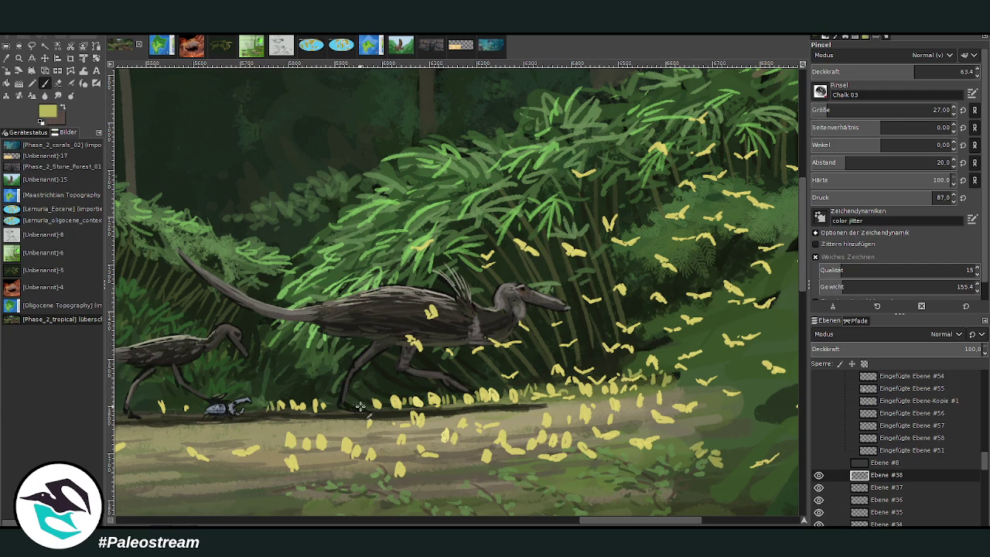
Add four pale, lower-opacity yellow butterflies over the shadowed right-hand foliage.
{"action": "left_click_drag", "start_coordinate": [604, 522], "coordinate": [628, 523]}
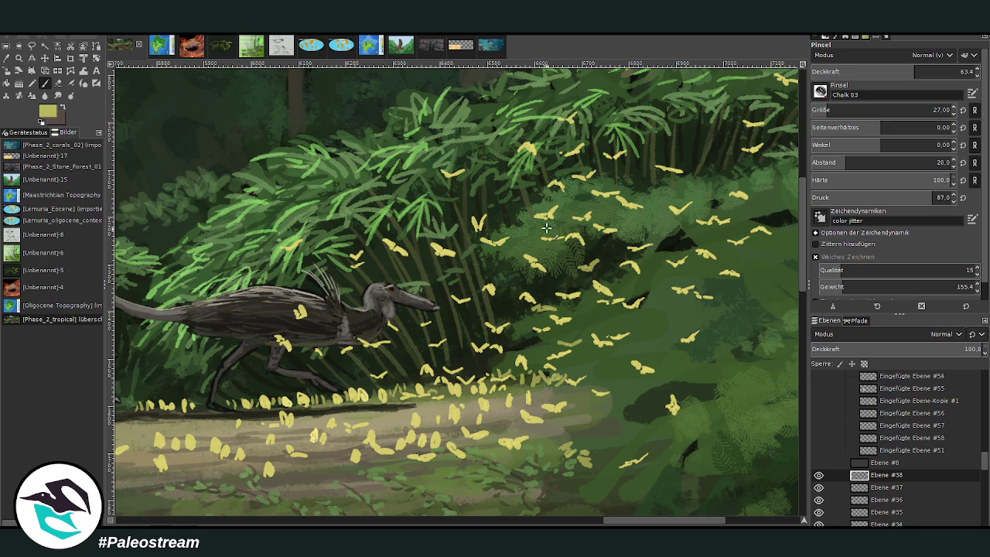
{"action": "scroll", "coordinate": [634, 457], "scroll_direction": "right", "scroll_amount": 3}
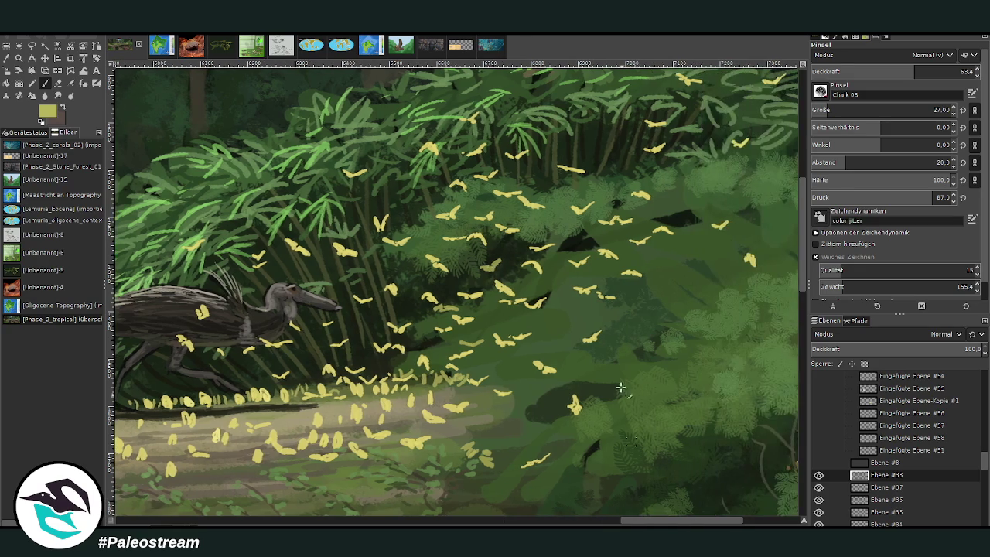
{"action": "mouse_move", "coordinate": [605, 163]}
{"action": "left_mouse_down"}
{"action": "mouse_move", "coordinate": [616, 163]}
{"action": "mouse_move", "coordinate": [563, 145]}
{"action": "left_mouse_up"}
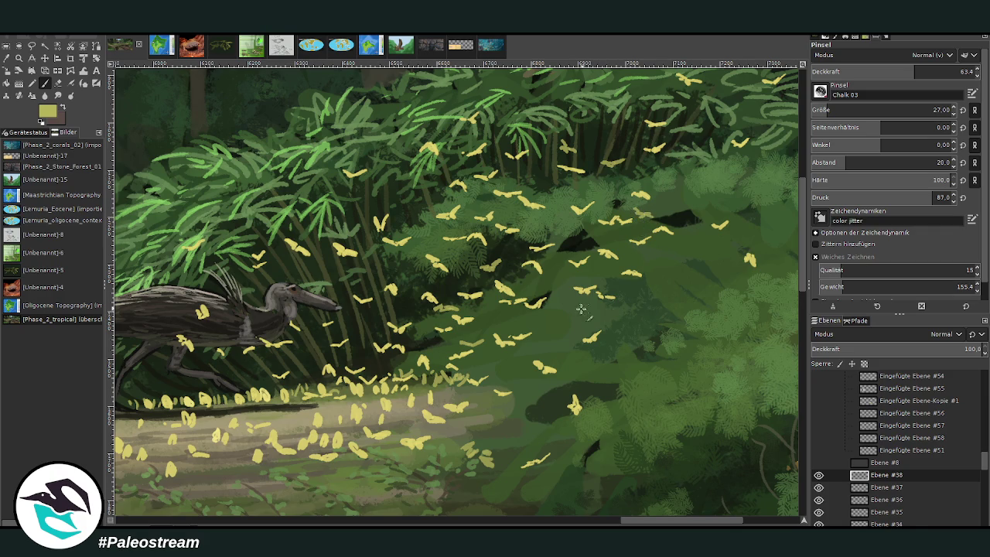
{"action": "left_click_drag", "start_coordinate": [576, 313], "coordinate": [579, 311]}
{"action": "scroll", "coordinate": [805, 418], "scroll_direction": "down", "scroll_amount": 5}
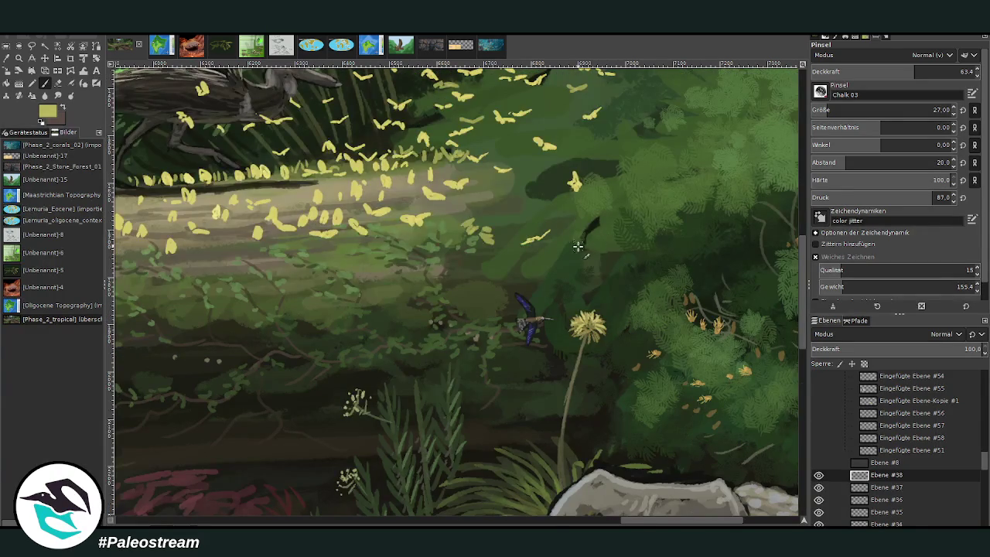
{"action": "left_click_drag", "start_coordinate": [598, 269], "coordinate": [599, 264]}
{"action": "scroll", "coordinate": [801, 190], "scroll_direction": "up", "scroll_amount": 5}
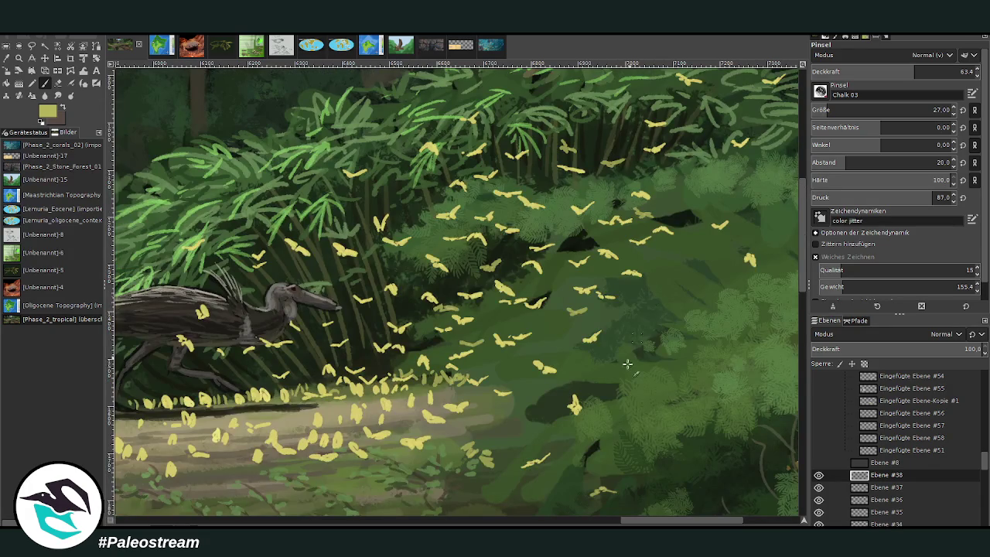
{"action": "left_click_drag", "start_coordinate": [691, 252], "coordinate": [699, 255]}
{"action": "left_click_drag", "start_coordinate": [707, 522], "coordinate": [727, 524]}
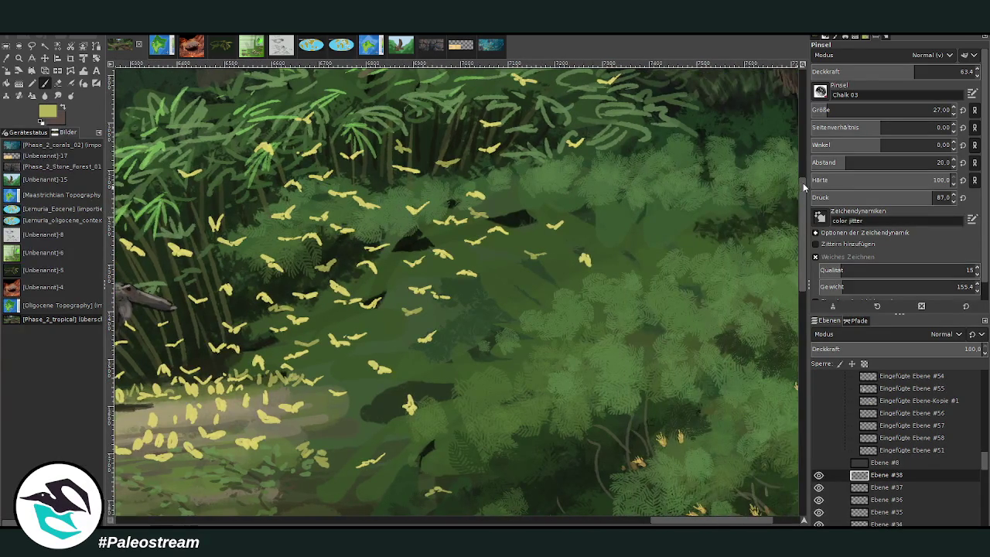
{"action": "left_click_drag", "start_coordinate": [801, 185], "coordinate": [801, 155]}
{"action": "scroll", "coordinate": [750, 320], "scroll_direction": "down", "scroll_amount": 2}
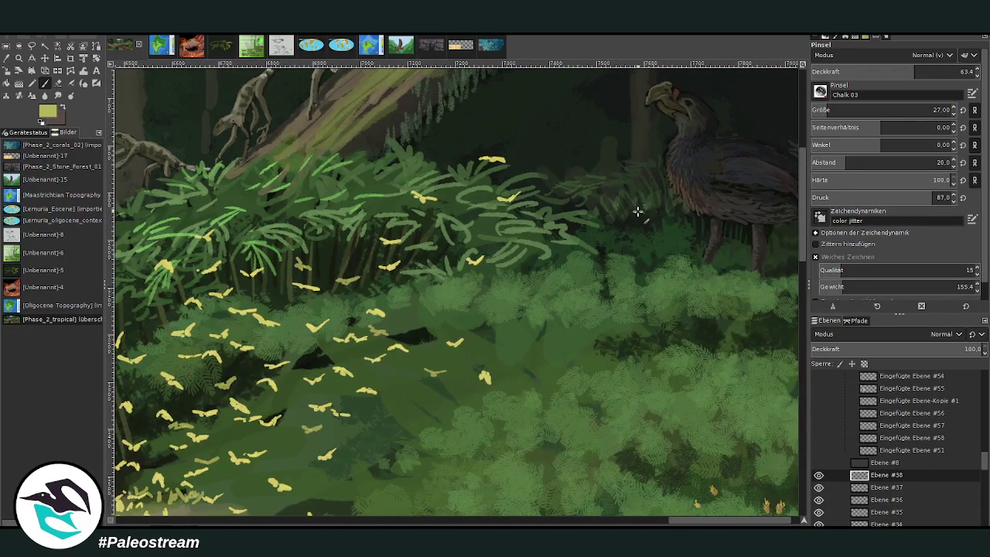
Paint pale yellow specks and dabs just above the ferns.
{"action": "left_click_drag", "start_coordinate": [623, 222], "coordinate": [631, 221]}
{"action": "left_click_drag", "start_coordinate": [572, 188], "coordinate": [579, 186]}
{"action": "left_click_drag", "start_coordinate": [545, 166], "coordinate": [552, 165]}
{"action": "scroll", "coordinate": [731, 95], "scroll_direction": "up", "scroll_amount": 3}
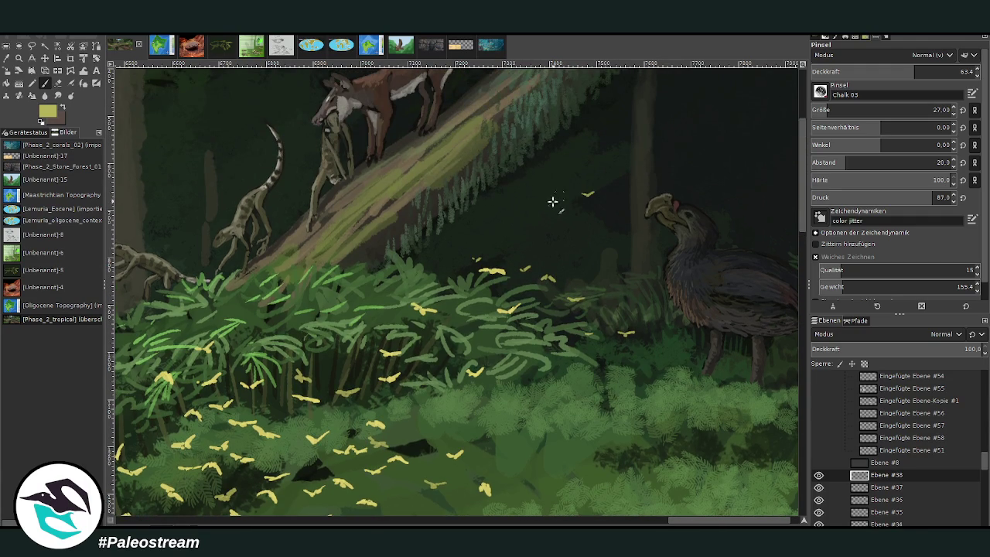
{"action": "scroll", "coordinate": [833, 109], "scroll_direction": "down", "scroll_amount": 4}
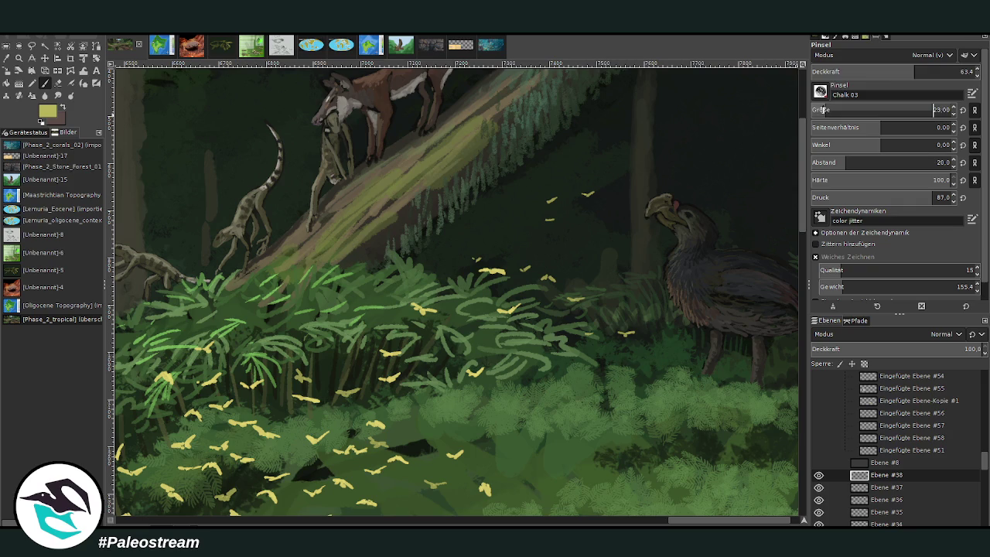
Scatter small yellow firefly dashes across the dark forest background.
{"action": "left_click_drag", "start_coordinate": [565, 230], "coordinate": [556, 232]}
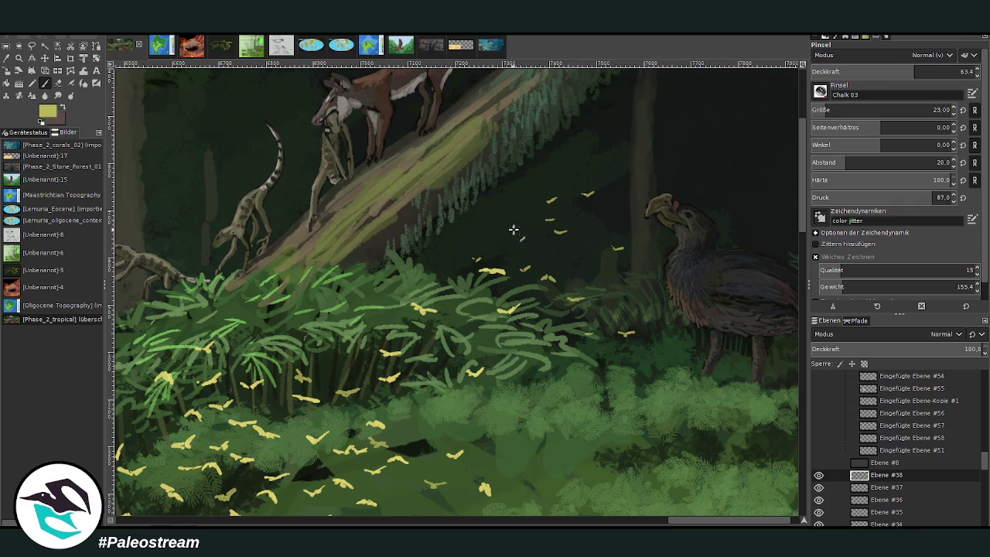
{"action": "left_click_drag", "start_coordinate": [498, 206], "coordinate": [507, 202]}
{"action": "left_click_drag", "start_coordinate": [573, 131], "coordinate": [581, 128]}
{"action": "scroll", "coordinate": [769, 159], "scroll_direction": "up", "scroll_amount": 5}
{"action": "left_click_drag", "start_coordinate": [557, 240], "coordinate": [565, 237]}
{"action": "left_click_drag", "start_coordinate": [539, 207], "coordinate": [548, 204]}
{"action": "left_click_drag", "start_coordinate": [456, 173], "coordinate": [464, 170]}
{"action": "left_click_drag", "start_coordinate": [388, 202], "coordinate": [396, 199]}
{"action": "left_click_drag", "start_coordinate": [344, 216], "coordinate": [352, 214]}
{"action": "left_click_drag", "start_coordinate": [634, 523], "coordinate": [556, 524]}
Dot fireflies between the trees, along the trunk and above the ferns.
{"action": "scroll", "coordinate": [804, 425], "scroll_direction": "down", "scroll_amount": 5}
{"action": "mouse_move", "coordinate": [440, 312]}
{"action": "left_mouse_down"}
{"action": "mouse_move", "coordinate": [437, 296]}
{"action": "mouse_move", "coordinate": [481, 272]}
{"action": "mouse_move", "coordinate": [573, 277]}
{"action": "left_mouse_up"}
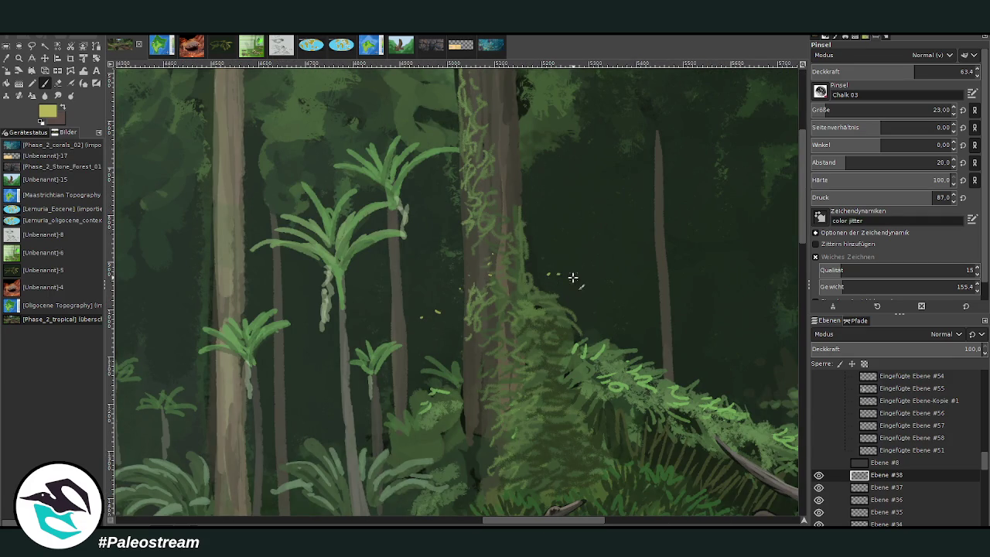
{"action": "left_click_drag", "start_coordinate": [495, 225], "coordinate": [499, 198]}
{"action": "left_click", "coordinate": [508, 311]}
{"action": "mouse_move", "coordinate": [625, 330]}
{"action": "left_mouse_down"}
{"action": "mouse_move", "coordinate": [634, 294]}
{"action": "mouse_move", "coordinate": [655, 303]}
{"action": "left_mouse_up"}
{"action": "left_click_drag", "start_coordinate": [558, 524], "coordinate": [616, 524]}
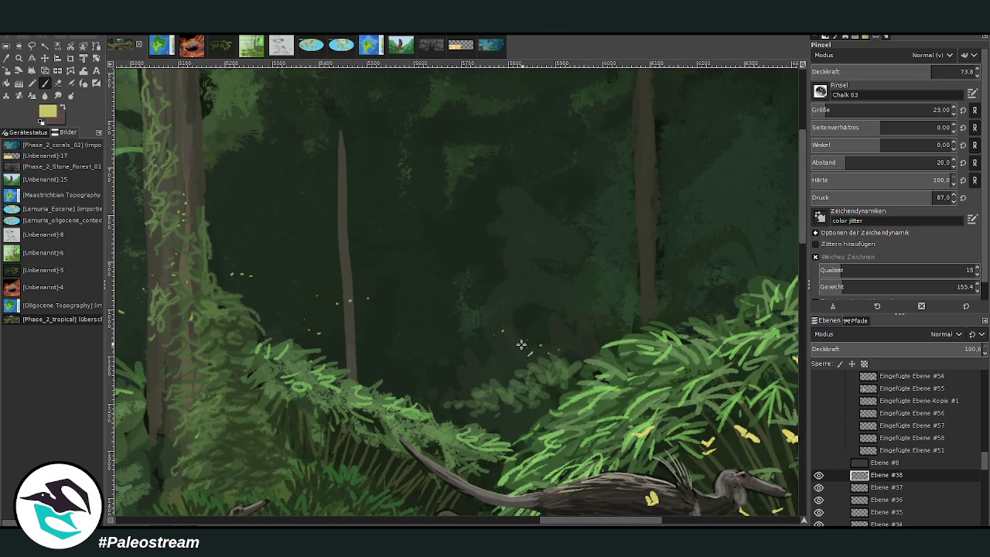
{"action": "left_click_drag", "start_coordinate": [546, 350], "coordinate": [497, 346]}
{"action": "mouse_move", "coordinate": [468, 391]}
{"action": "left_mouse_down"}
{"action": "mouse_move", "coordinate": [441, 400]}
{"action": "mouse_move", "coordinate": [411, 377]}
{"action": "left_mouse_up"}
Paint firefly specks between the trunks and lower brush opacity to 47.
{"action": "scroll", "coordinate": [562, 208], "scroll_direction": "right", "scroll_amount": 5}
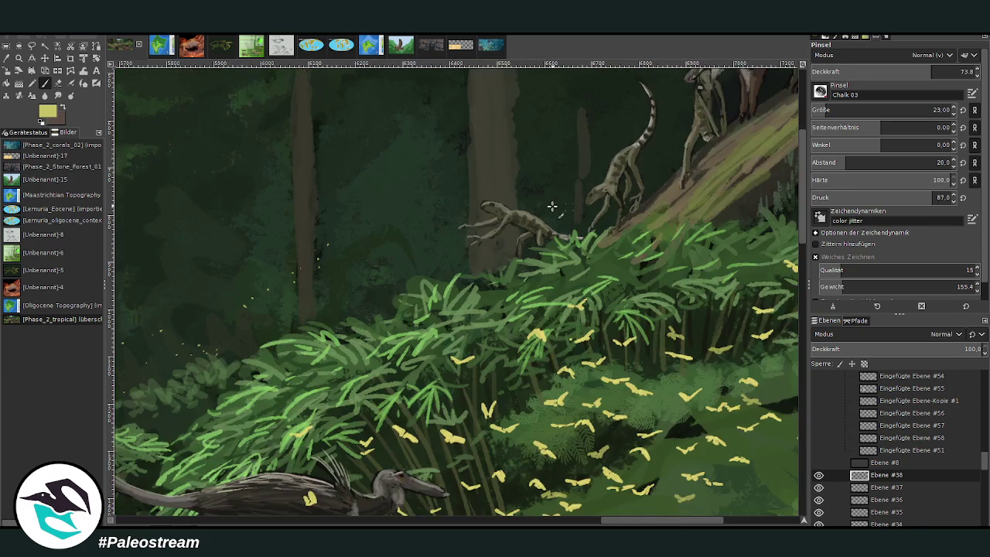
{"action": "scroll", "coordinate": [541, 171], "scroll_direction": "up", "scroll_amount": 2}
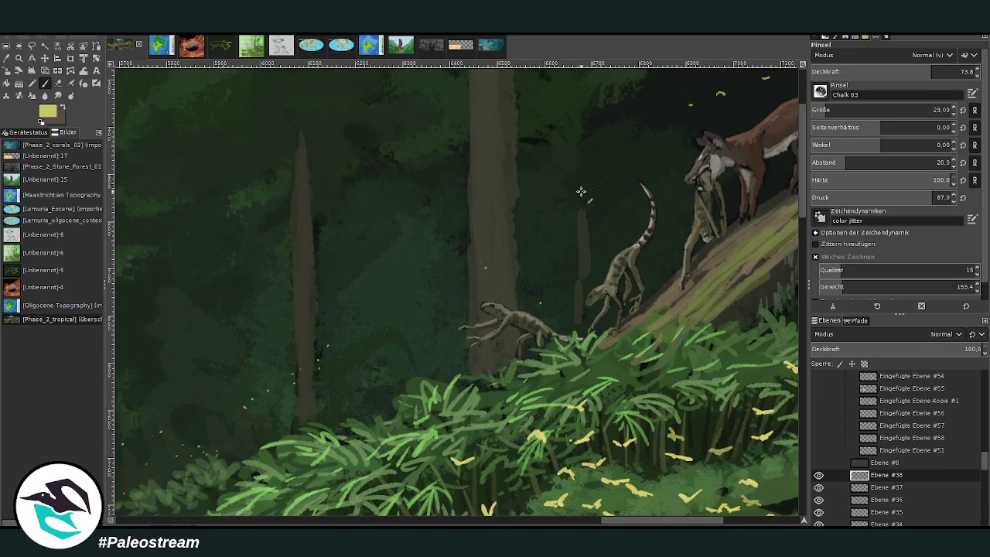
{"action": "mouse_move", "coordinate": [550, 201]}
{"action": "left_mouse_down"}
{"action": "mouse_move", "coordinate": [614, 217]}
{"action": "mouse_move", "coordinate": [526, 262]}
{"action": "mouse_move", "coordinate": [469, 232]}
{"action": "mouse_move", "coordinate": [442, 260]}
{"action": "mouse_move", "coordinate": [434, 322]}
{"action": "left_mouse_up"}
{"action": "scroll", "coordinate": [726, 447], "scroll_direction": "right", "scroll_amount": 5}
{"action": "left_click", "coordinate": [887, 71]}
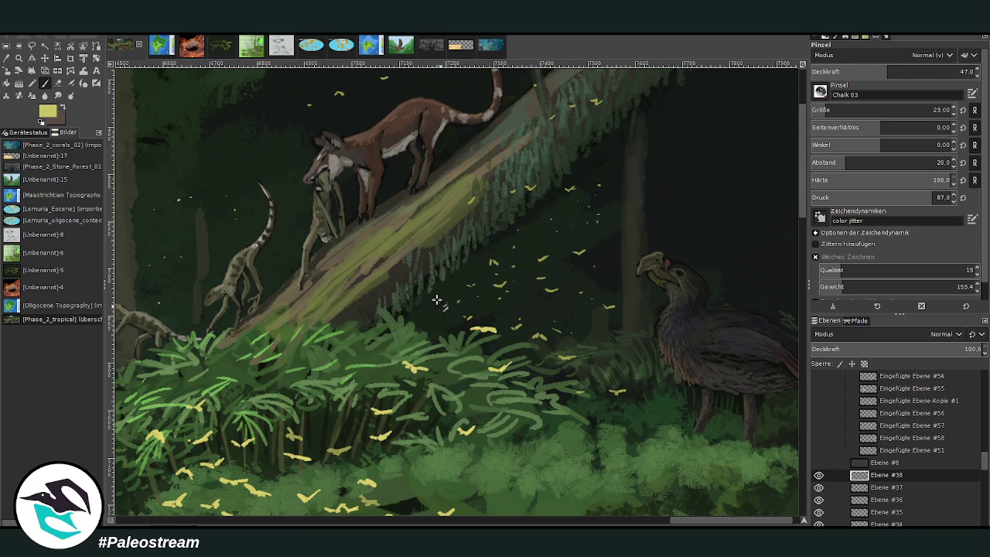
{"action": "left_click_drag", "start_coordinate": [804, 193], "coordinate": [807, 156]}
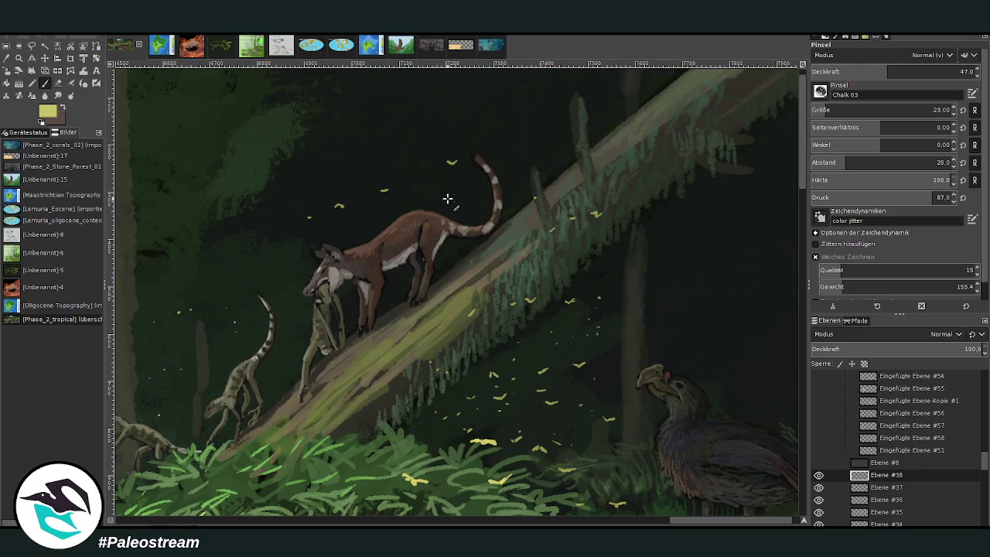
{"action": "scroll", "coordinate": [381, 173], "scroll_direction": "down", "scroll_amount": 2}
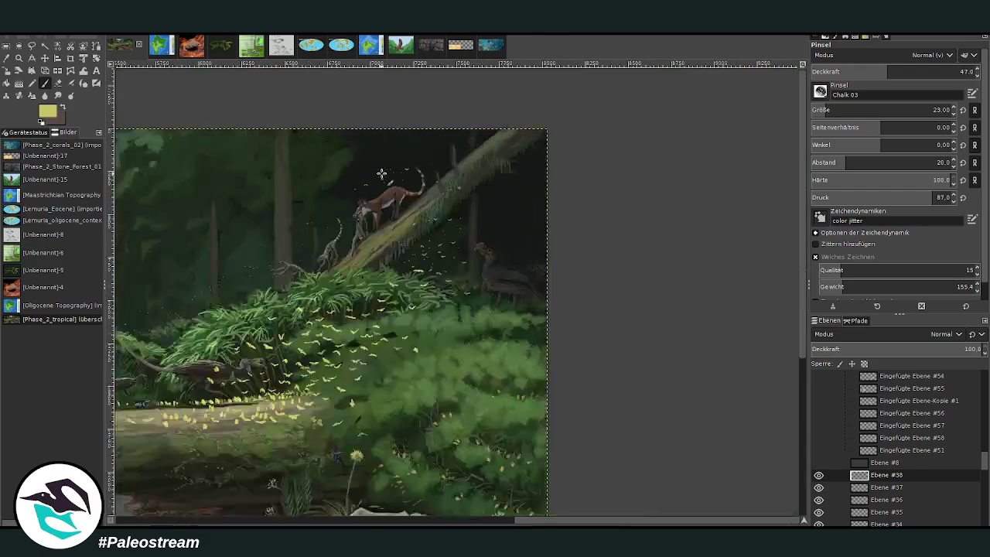
{"action": "scroll", "coordinate": [381, 173], "scroll_direction": "down", "scroll_amount": 2}
{"action": "scroll", "coordinate": [381, 173], "scroll_direction": "down", "scroll_amount": 1}
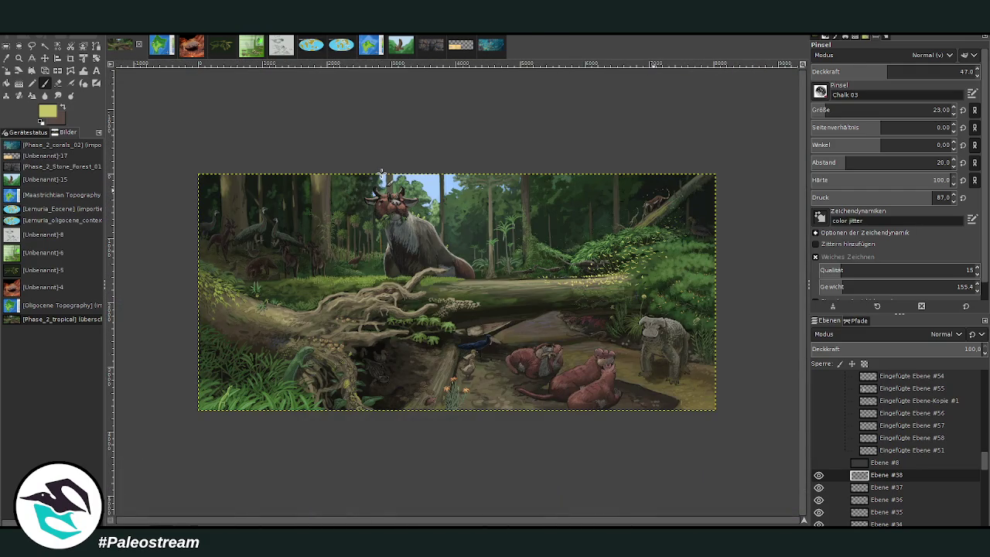
Zoom into the forest path and sample the dark green from the painting.
{"action": "key", "text": "z"}
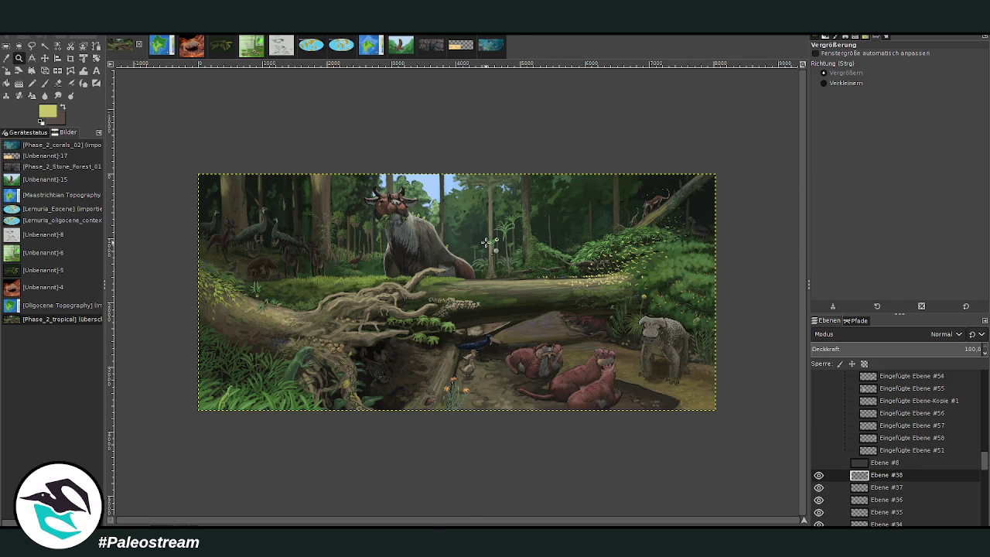
{"action": "left_click_drag", "start_coordinate": [482, 232], "coordinate": [596, 360]}
{"action": "left_click_drag", "start_coordinate": [391, 156], "coordinate": [631, 360]}
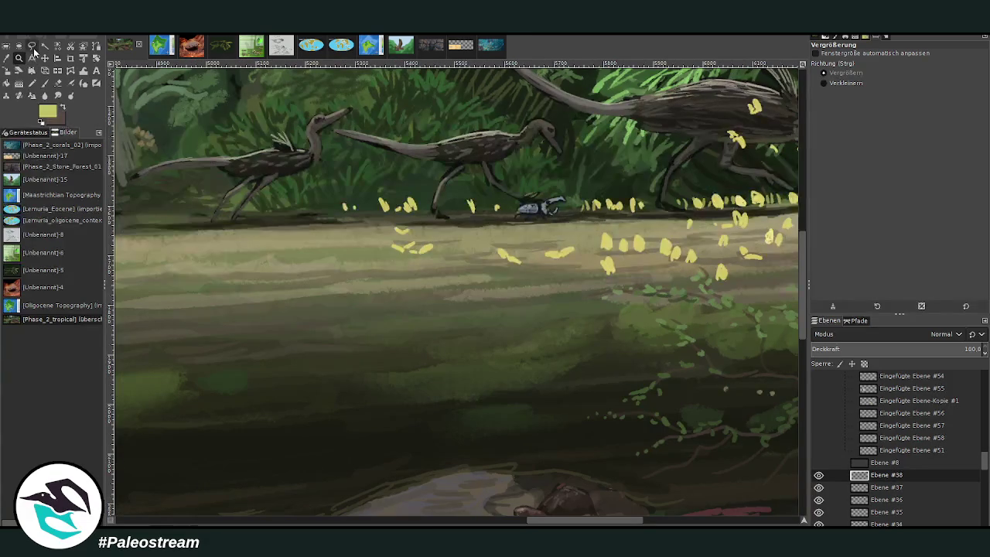
{"action": "key", "text": "o"}
{"action": "left_click", "coordinate": [458, 343]}
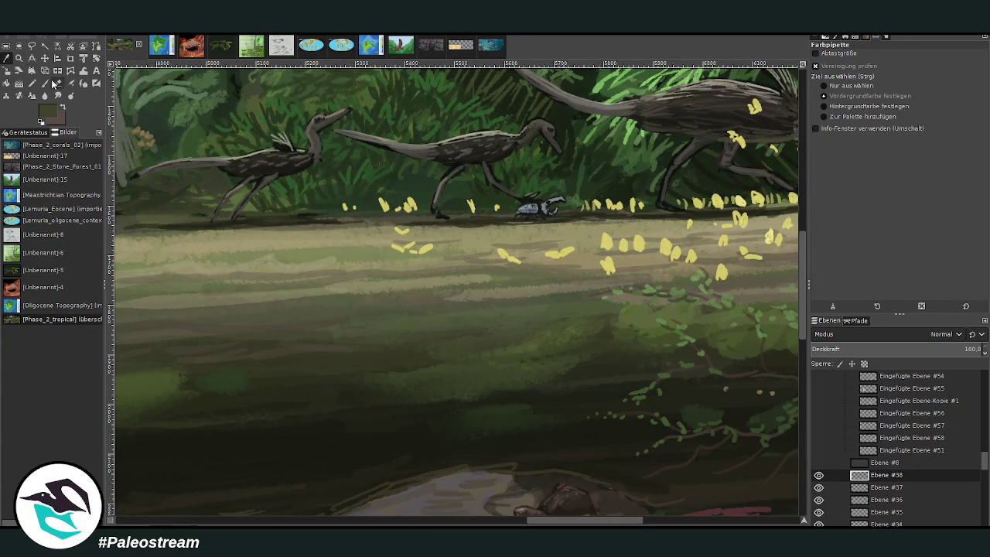
Dab yellow butterflies onto the path at 52.7 opacity, then raise opacity to 69.7.
{"action": "key", "text": "p"}
{"action": "scroll", "coordinate": [557, 492], "scroll_direction": "right", "scroll_amount": 3}
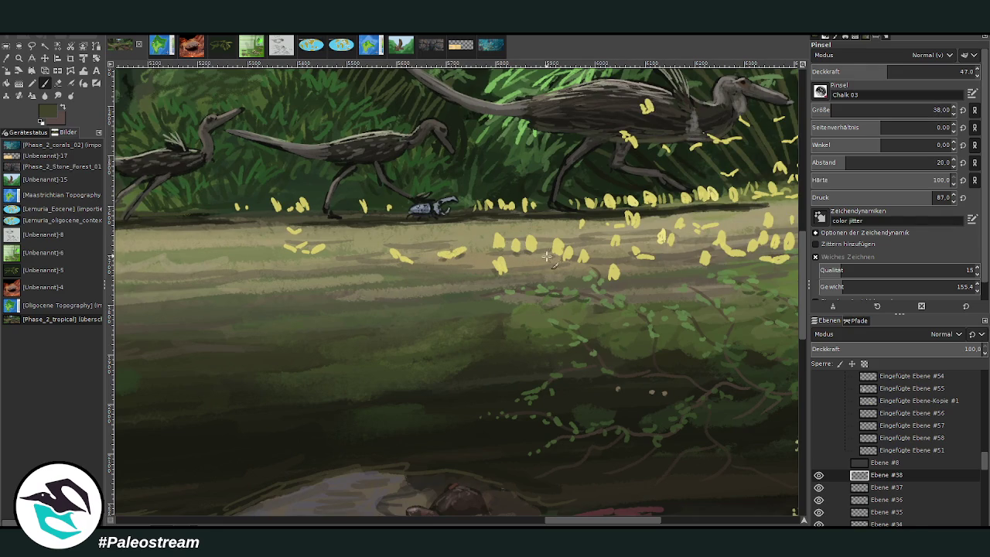
{"action": "left_click", "coordinate": [896, 72]}
{"action": "left_click_drag", "start_coordinate": [727, 255], "coordinate": [776, 270]}
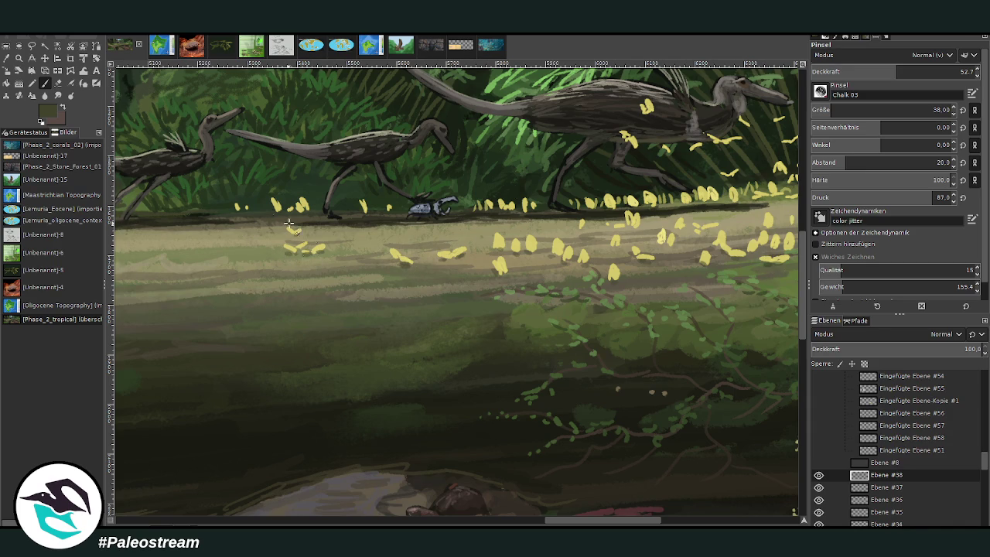
{"action": "scroll", "coordinate": [606, 524], "scroll_direction": "right", "scroll_amount": 5}
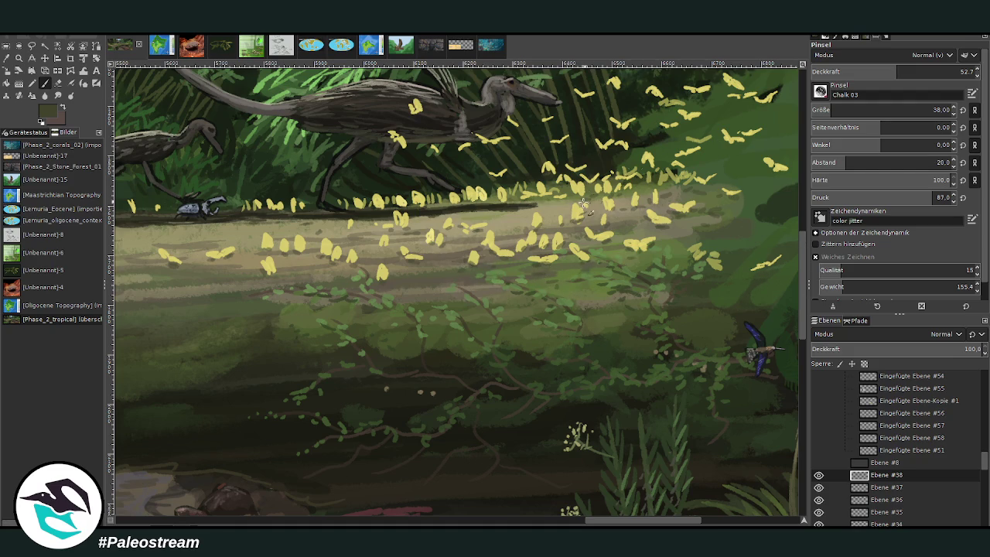
{"action": "left_click", "coordinate": [923, 71]}
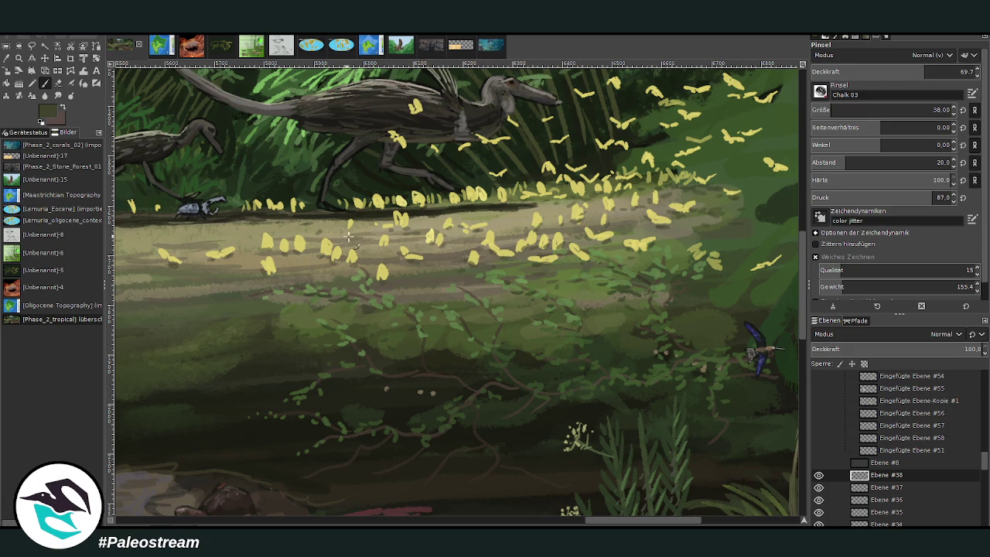
{"action": "scroll", "coordinate": [569, 509], "scroll_direction": "left", "scroll_amount": 3}
{"action": "scroll", "coordinate": [554, 405], "scroll_direction": "left", "scroll_amount": 4}
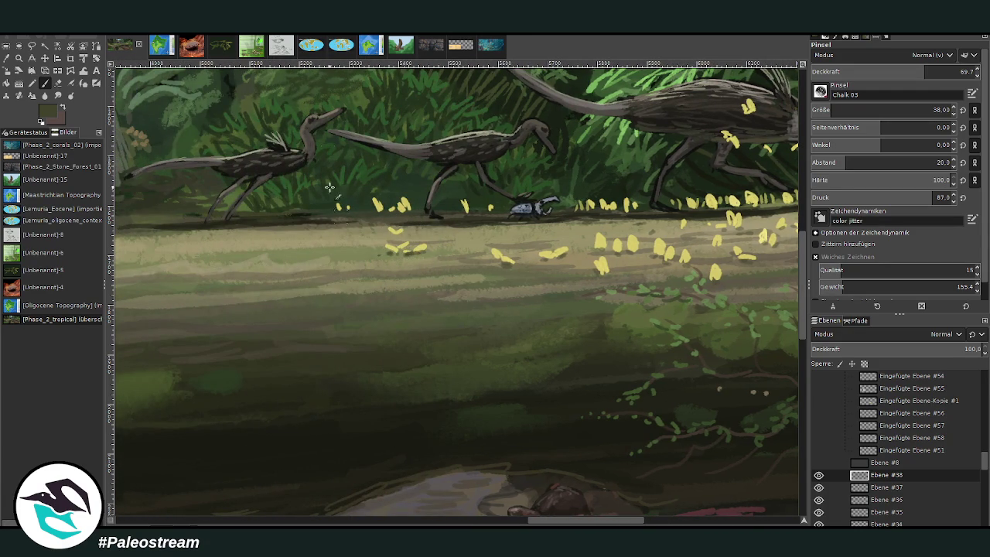
Sample the beige path colour and paint light strokes along the ground line.
{"action": "left_click", "coordinate": [358, 232], "text": "ctrl"}
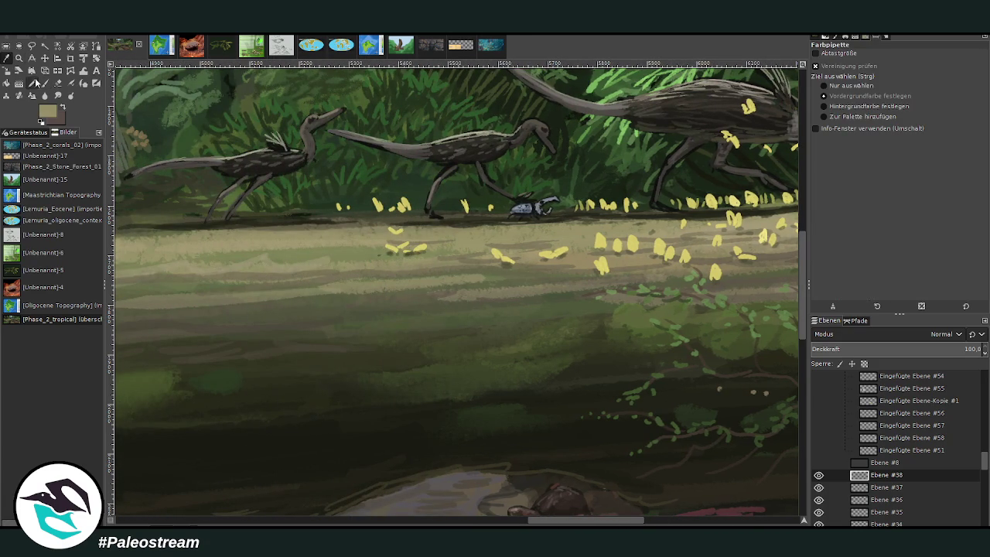
{"action": "left_click_drag", "start_coordinate": [425, 215], "coordinate": [384, 208]}
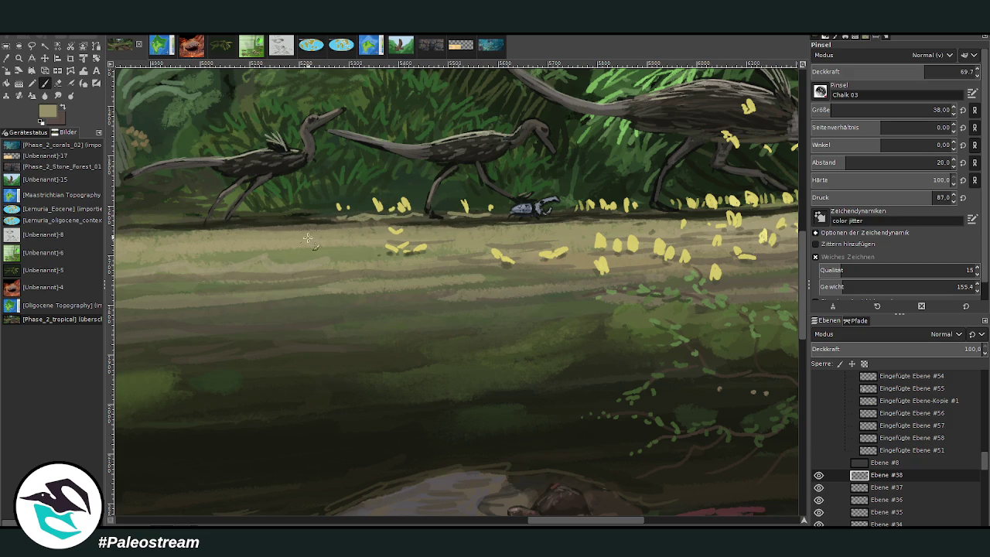
{"action": "left_click_drag", "start_coordinate": [540, 523], "coordinate": [493, 524]}
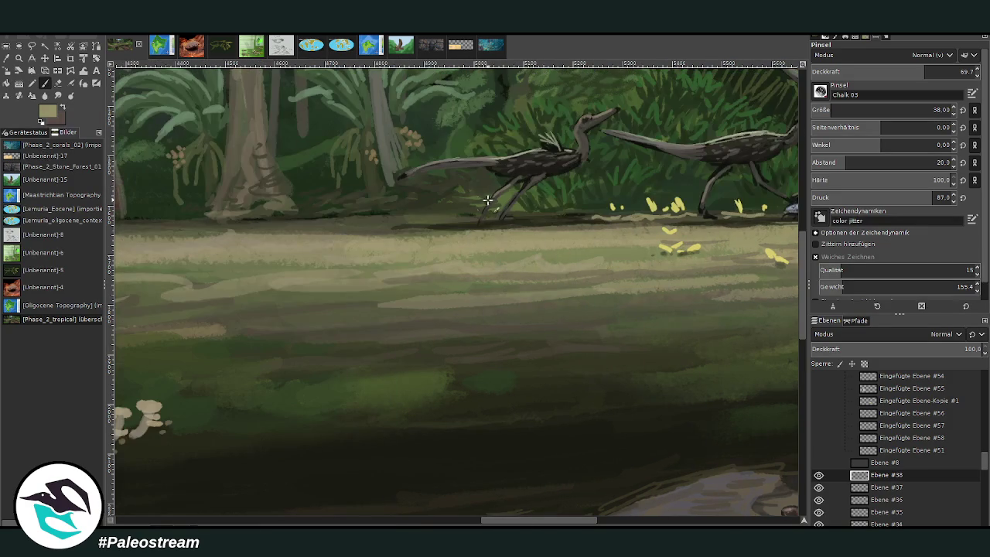
{"action": "left_click_drag", "start_coordinate": [392, 217], "coordinate": [364, 221]}
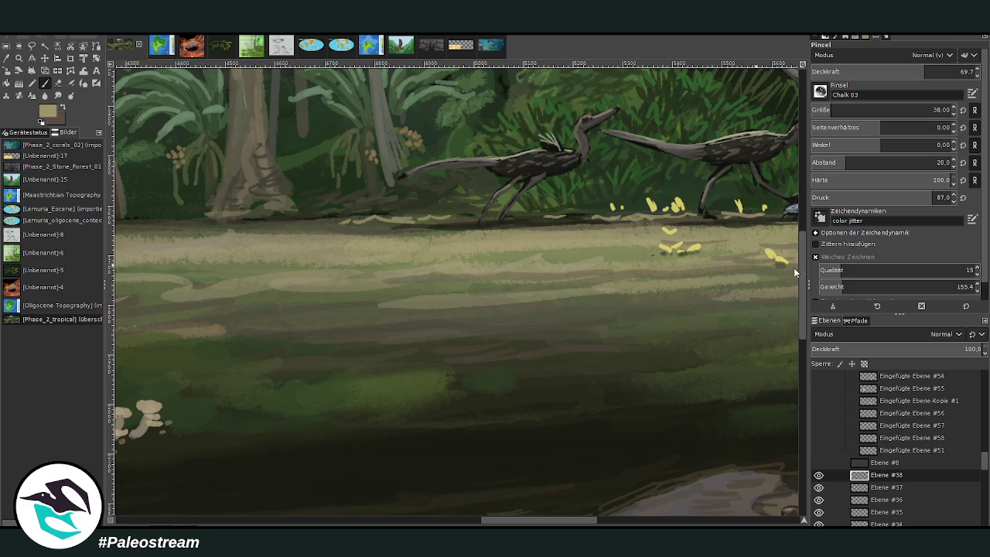
Lower opacity to 46.4, extend beige ground strokes leftward, and sample the grass green.
{"action": "left_click", "coordinate": [886, 69]}
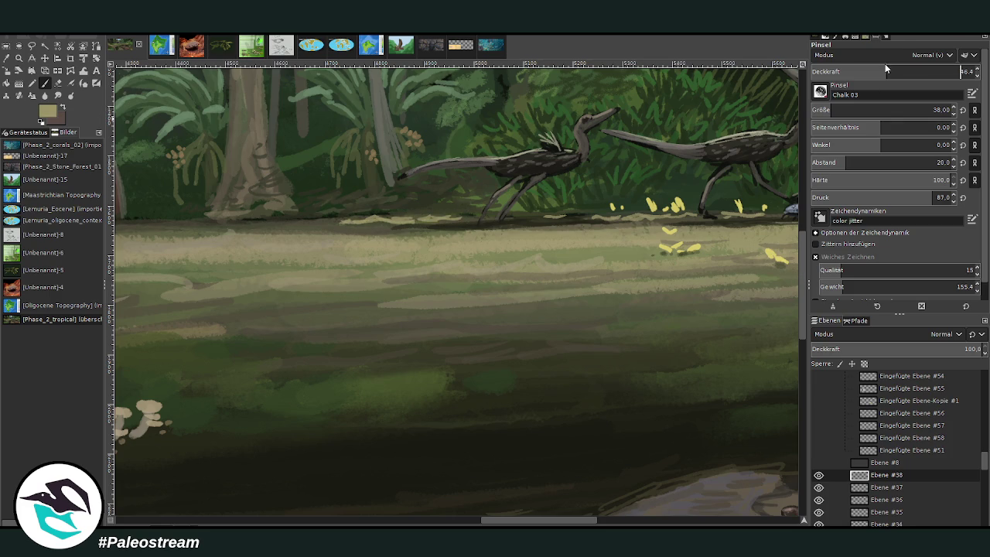
{"action": "left_click_drag", "start_coordinate": [453, 220], "coordinate": [241, 226]}
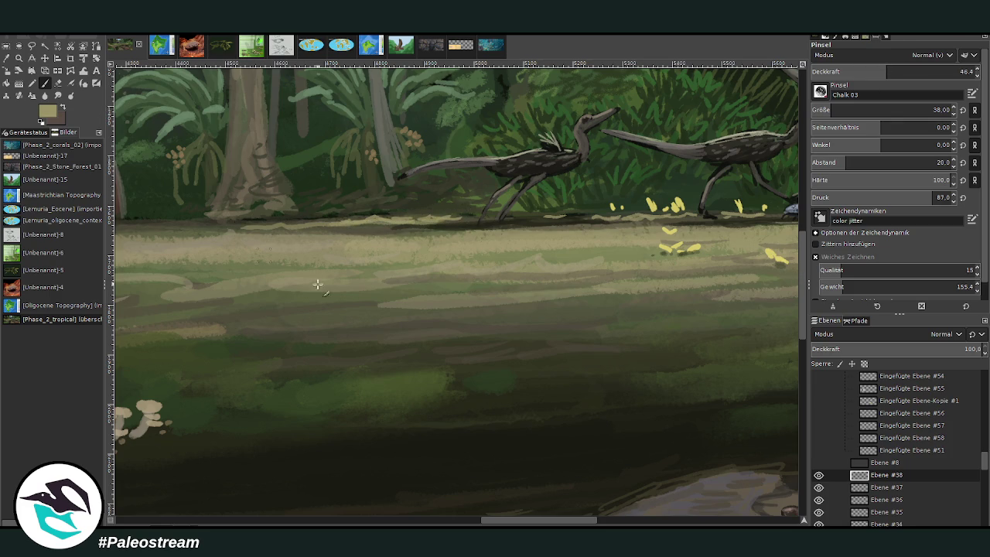
{"action": "left_click_drag", "start_coordinate": [522, 522], "coordinate": [482, 522]}
{"action": "left_click_drag", "start_coordinate": [561, 229], "coordinate": [316, 221]}
{"action": "left_click_drag", "start_coordinate": [417, 229], "coordinate": [259, 228]}
{"action": "left_click_drag", "start_coordinate": [467, 521], "coordinate": [363, 521]}
{"action": "key", "text": "o"}
{"action": "left_click", "coordinate": [249, 198]}
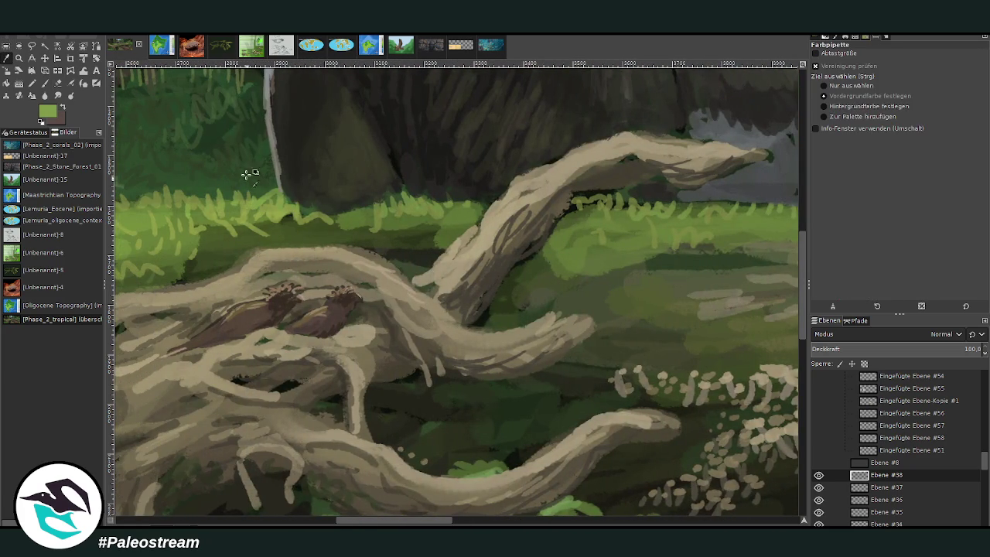
Paint bright green grass blades along the mossy edge behind the roots, then fit the image.
{"action": "left_click", "coordinate": [44, 83]}
{"action": "left_click_drag", "start_coordinate": [303, 217], "coordinate": [351, 206]}
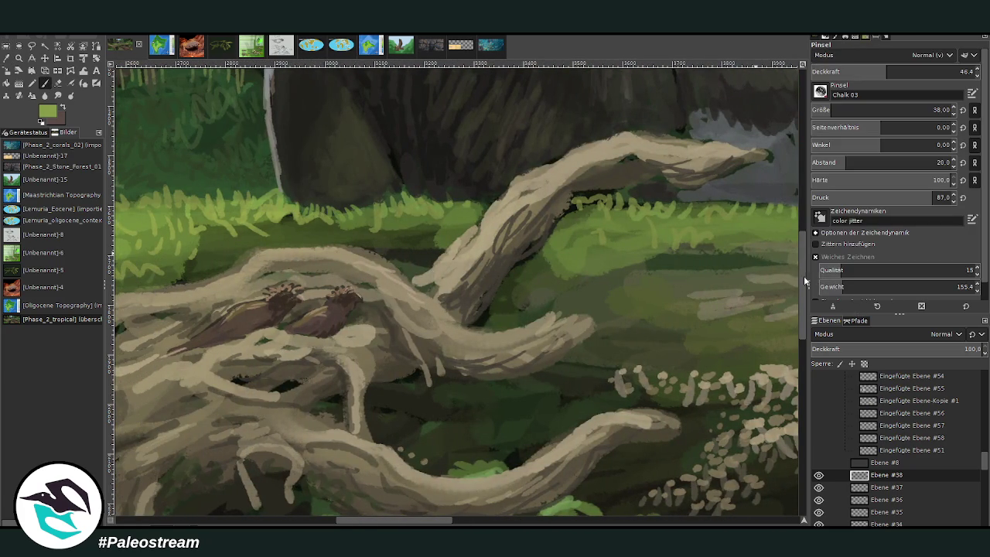
{"action": "mouse_move", "coordinate": [376, 203]}
{"action": "left_mouse_down"}
{"action": "mouse_move", "coordinate": [327, 203]}
{"action": "mouse_move", "coordinate": [267, 230]}
{"action": "left_mouse_up"}
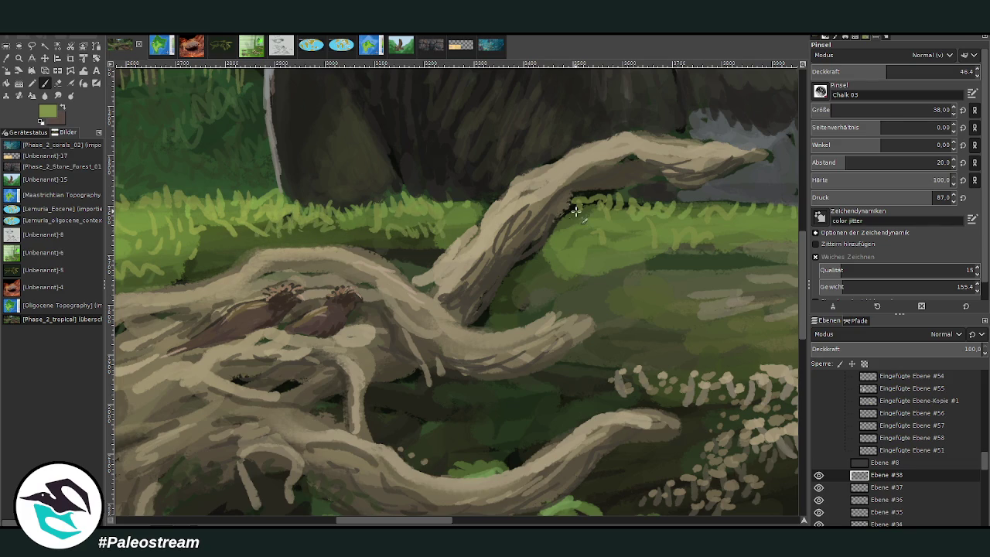
{"action": "key", "text": "shift+ctrl+j"}
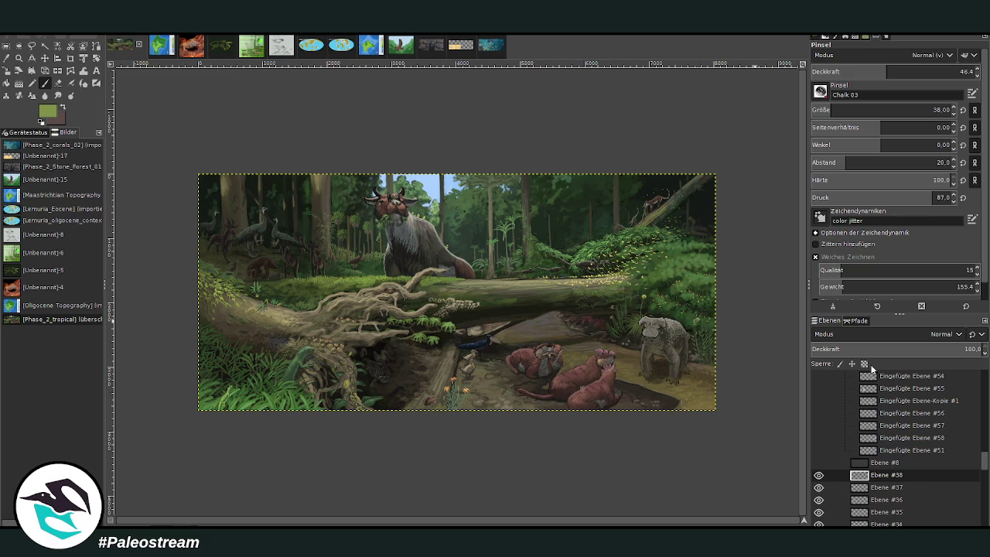
Zoom in on the fern thicket and select the bottom layer 'Ebene'.
{"action": "left_click", "coordinate": [19, 59]}
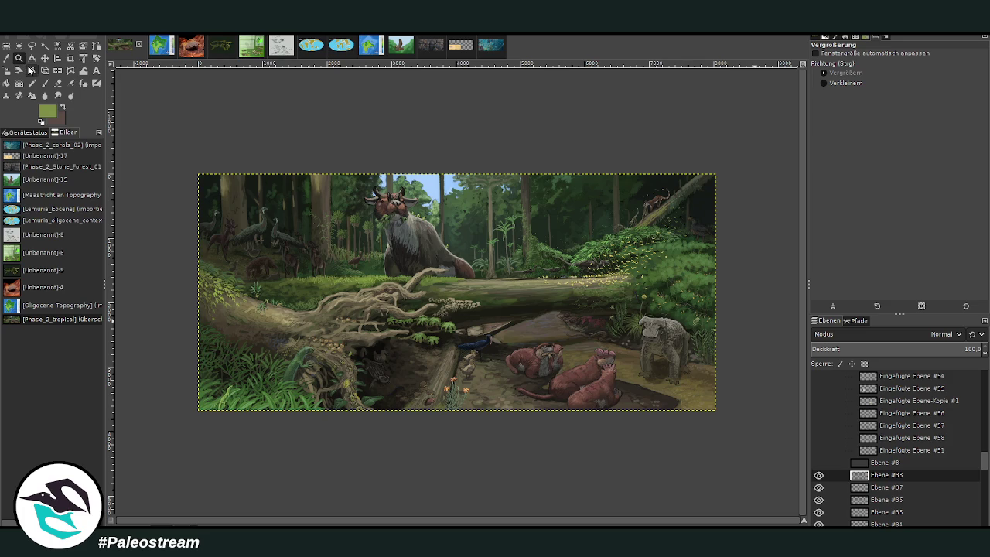
{"action": "mouse_move", "coordinate": [291, 145]}
{"action": "left_mouse_down"}
{"action": "mouse_move", "coordinate": [595, 412]}
{"action": "mouse_move", "coordinate": [677, 442]}
{"action": "left_mouse_up"}
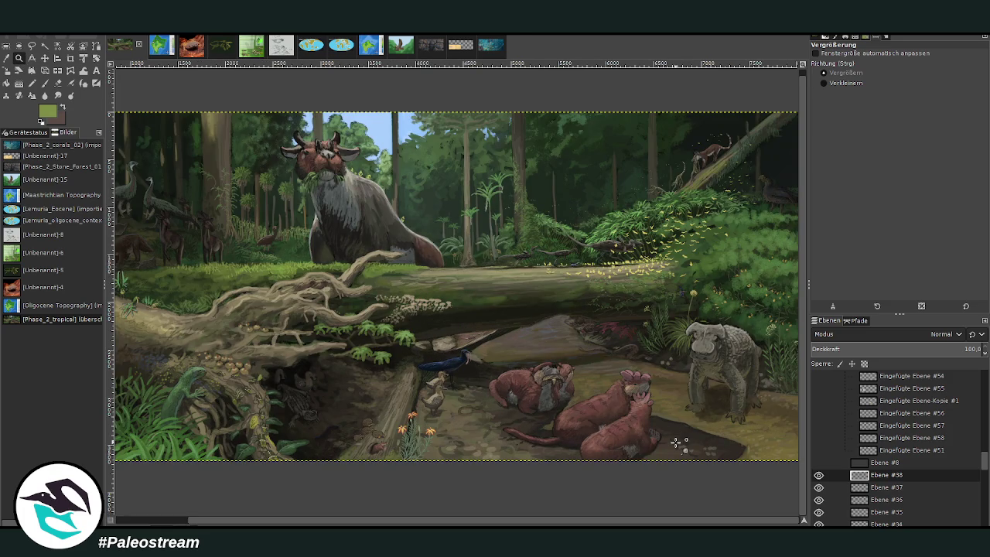
{"action": "left_click_drag", "start_coordinate": [479, 198], "coordinate": [592, 137]}
{"action": "left_click_drag", "start_coordinate": [430, 142], "coordinate": [651, 374]}
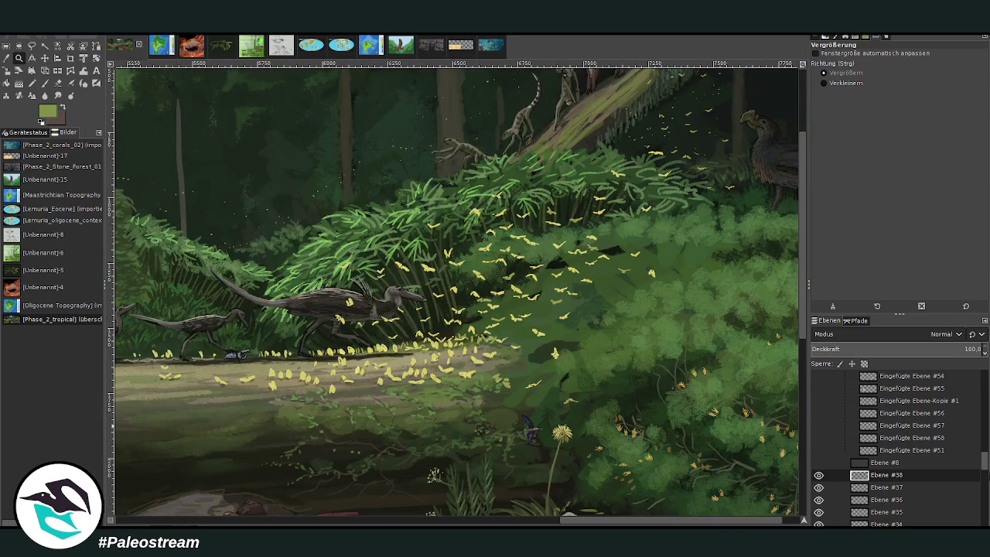
{"action": "left_click_drag", "start_coordinate": [983, 464], "coordinate": [984, 522]}
{"action": "left_click", "coordinate": [883, 507]}
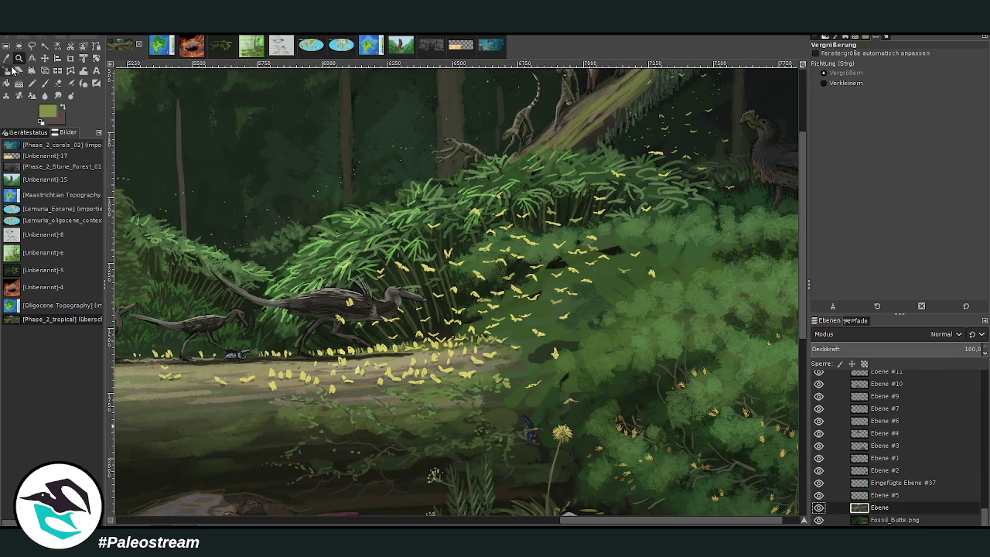
Set the Paintbrush to Texture Hose 01 with opacity 77.0 and size 194.
{"action": "key", "text": "p"}
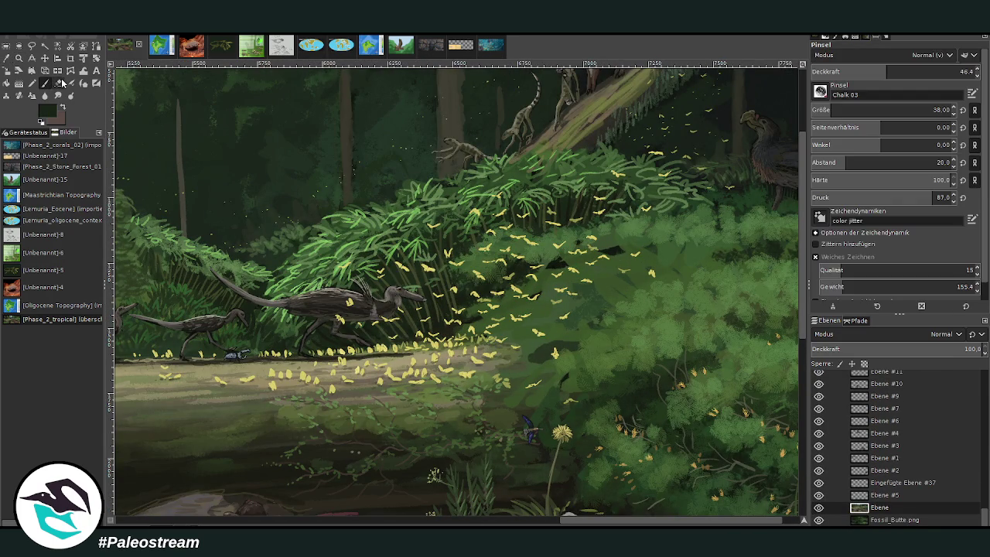
{"action": "key", "text": "period"}
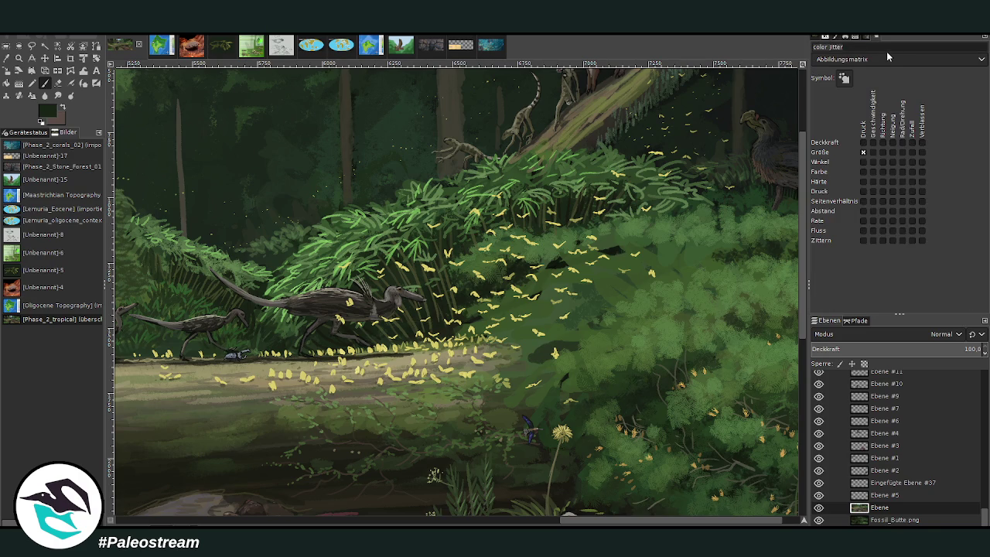
{"action": "double_click", "coordinate": [45, 85]}
{"action": "left_click_drag", "start_coordinate": [897, 110], "coordinate": [847, 113]}
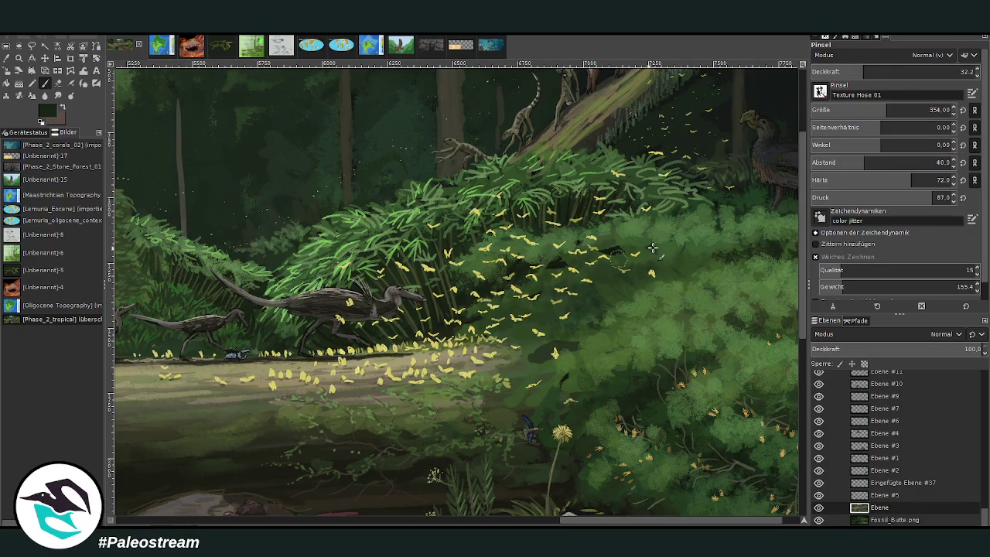
{"action": "left_click_drag", "start_coordinate": [871, 72], "coordinate": [938, 71]}
{"action": "left_click_drag", "start_coordinate": [886, 110], "coordinate": [864, 110]}
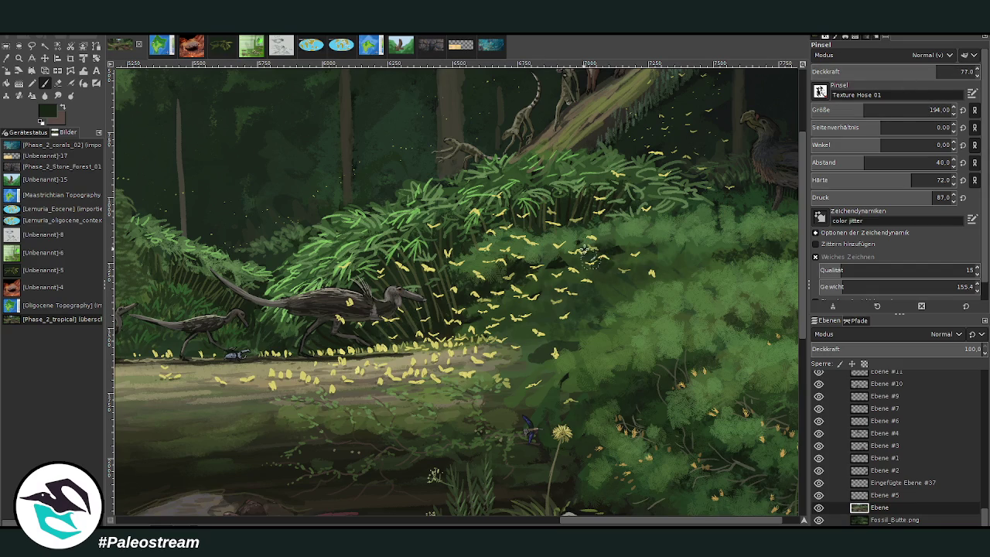
Smudge the foliage beside the butterflies, then fit the image in the window.
{"action": "left_click", "coordinate": [58, 95]}
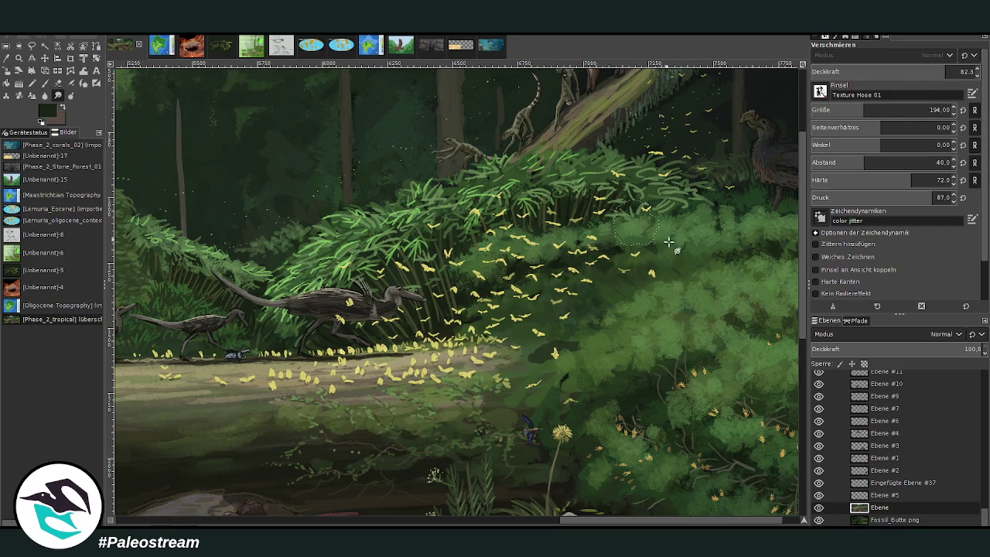
{"action": "left_click_drag", "start_coordinate": [557, 260], "coordinate": [523, 271]}
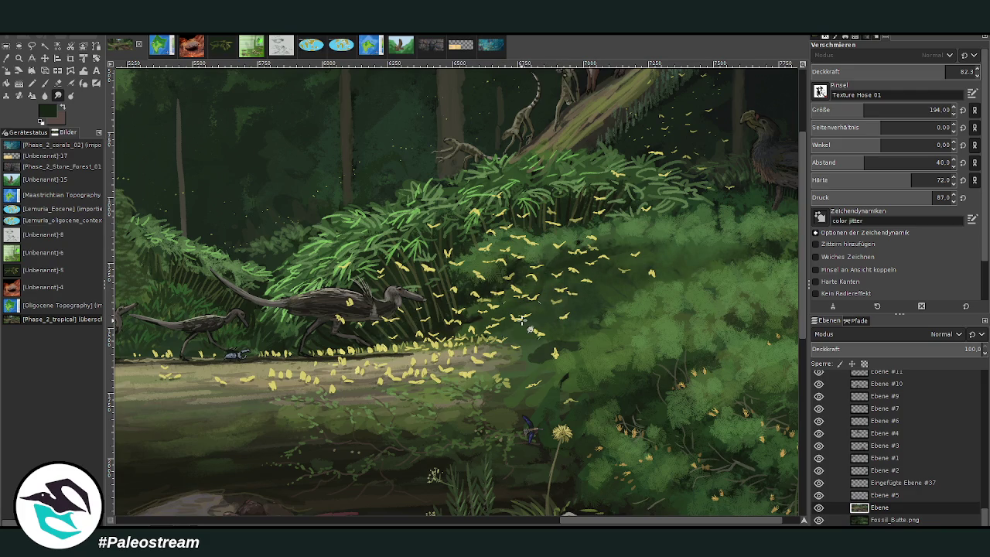
{"action": "key", "text": "shift+ctrl+j"}
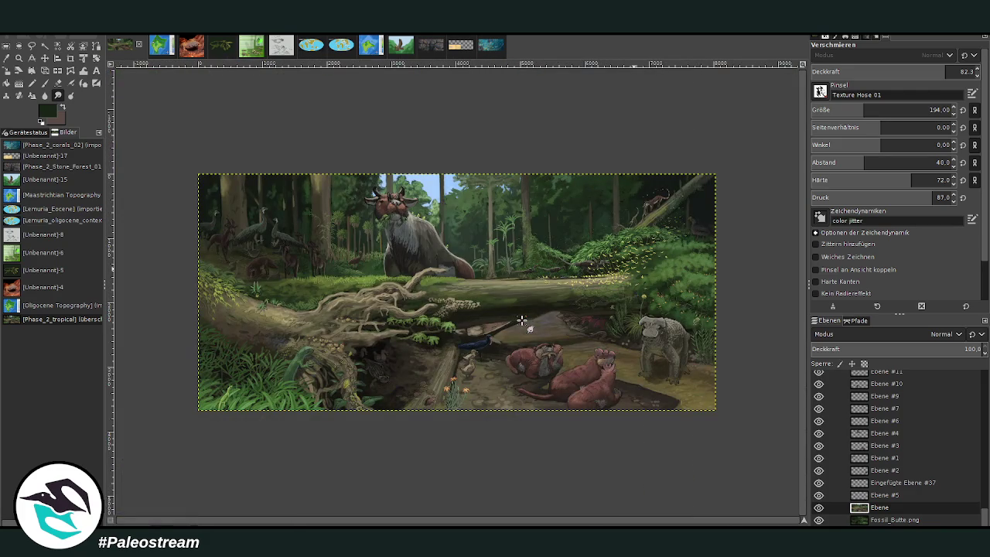
Zoom in on the fallen log's roots and ferns.
{"action": "left_click", "coordinate": [19, 58]}
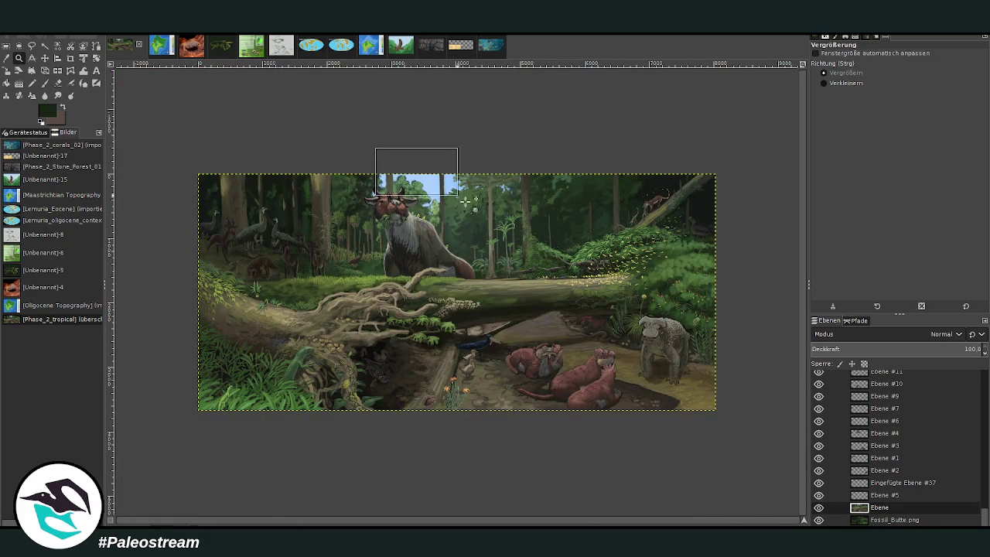
{"action": "left_click_drag", "start_coordinate": [376, 149], "coordinate": [725, 449]}
{"action": "mouse_move", "coordinate": [460, 521]}
{"action": "left_mouse_down"}
{"action": "mouse_move", "coordinate": [319, 521]}
{"action": "mouse_move", "coordinate": [411, 514]}
{"action": "left_mouse_up"}
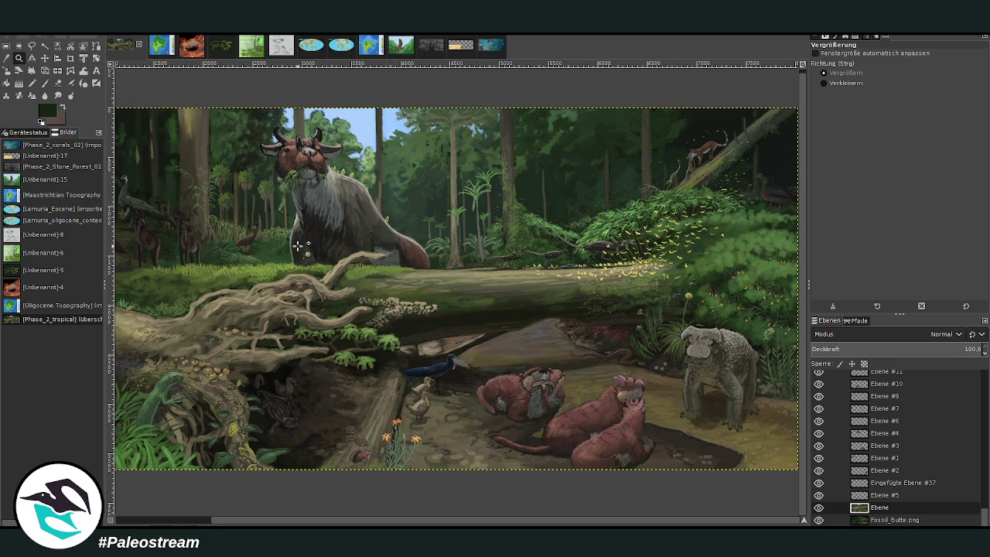
{"action": "left_click_drag", "start_coordinate": [359, 517], "coordinate": [258, 514]}
{"action": "left_click_drag", "start_coordinate": [354, 240], "coordinate": [490, 379]}
{"action": "left_click_drag", "start_coordinate": [329, 134], "coordinate": [467, 228]}
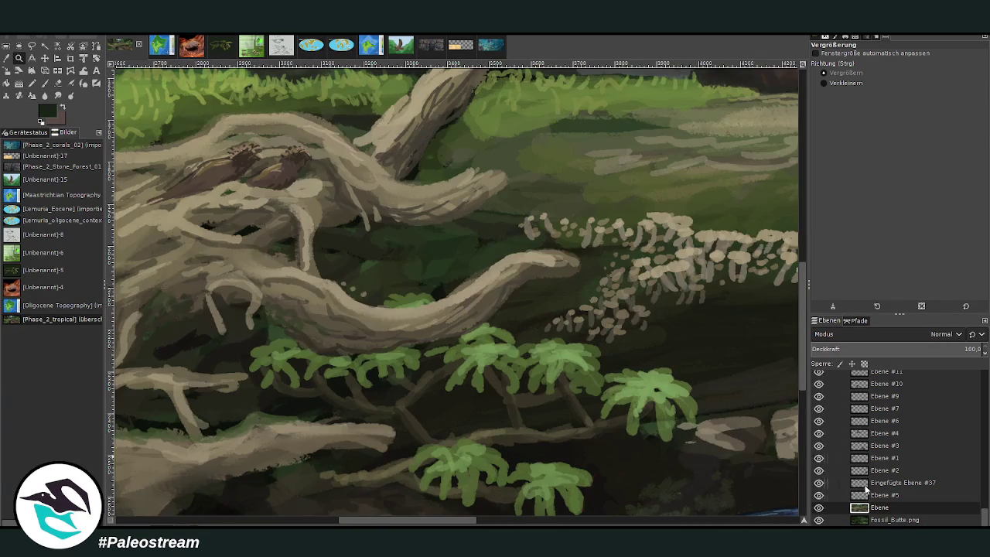
Sample the roots' beige and set the Paintbrush to Chalk 03 at about 65% opacity.
{"action": "key", "text": "o"}
{"action": "left_click", "coordinate": [652, 259]}
{"action": "left_click", "coordinate": [44, 82]}
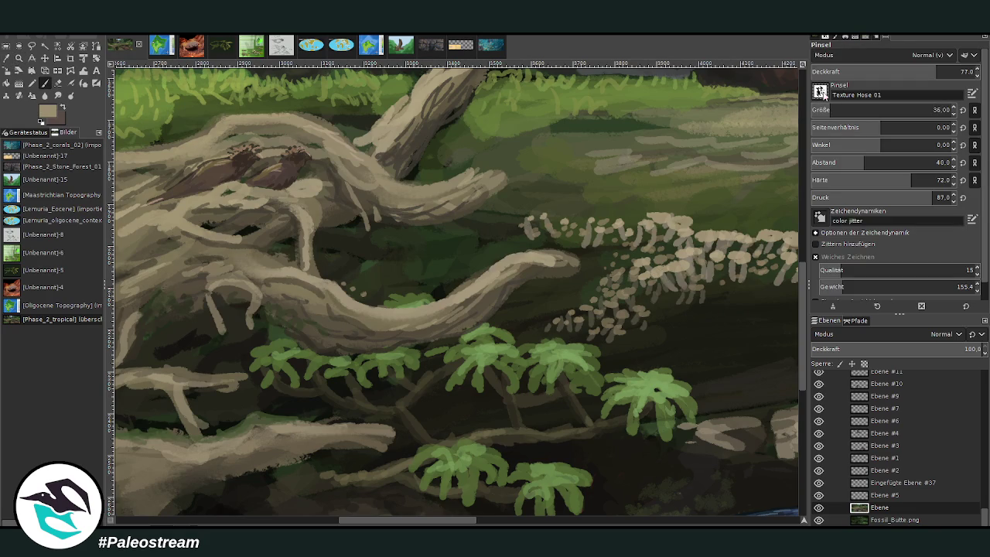
{"action": "key", "text": "period"}
{"action": "left_click", "coordinate": [917, 71]}
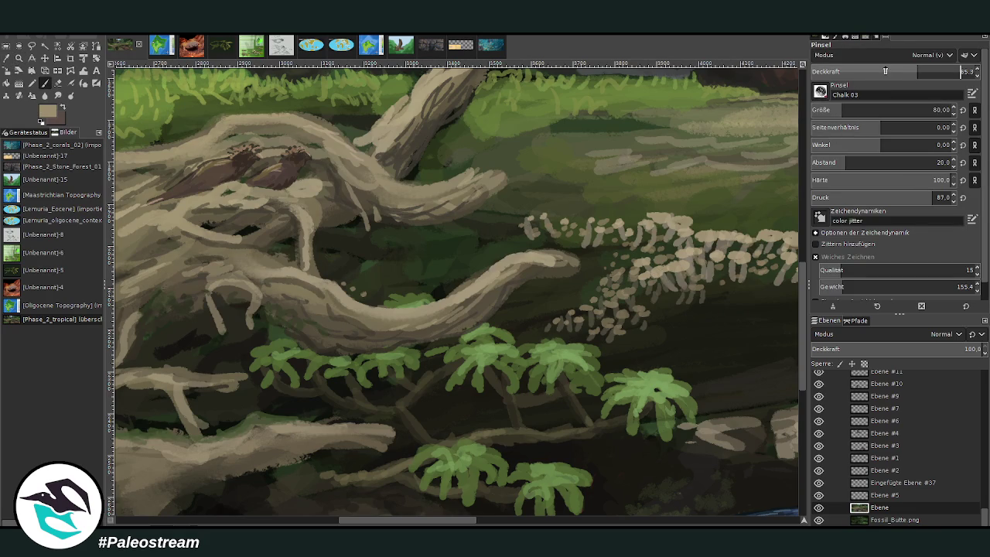
Dab beige pebbles on the log, mushrooms and dark area at 40.1 opacity.
{"action": "mouse_move", "coordinate": [549, 317]}
{"action": "left_mouse_down"}
{"action": "mouse_move", "coordinate": [512, 317]}
{"action": "mouse_move", "coordinate": [529, 309]}
{"action": "left_mouse_up"}
{"action": "left_click", "coordinate": [875, 71]}
{"action": "mouse_move", "coordinate": [397, 284]}
{"action": "left_mouse_down"}
{"action": "mouse_move", "coordinate": [430, 285]}
{"action": "mouse_move", "coordinate": [391, 278]}
{"action": "mouse_move", "coordinate": [435, 273]}
{"action": "mouse_move", "coordinate": [455, 287]}
{"action": "mouse_move", "coordinate": [375, 272]}
{"action": "left_mouse_up"}
{"action": "left_click_drag", "start_coordinate": [550, 281], "coordinate": [576, 280]}
{"action": "mouse_move", "coordinate": [673, 316]}
{"action": "left_mouse_down"}
{"action": "mouse_move", "coordinate": [658, 309]}
{"action": "mouse_move", "coordinate": [681, 309]}
{"action": "left_mouse_up"}
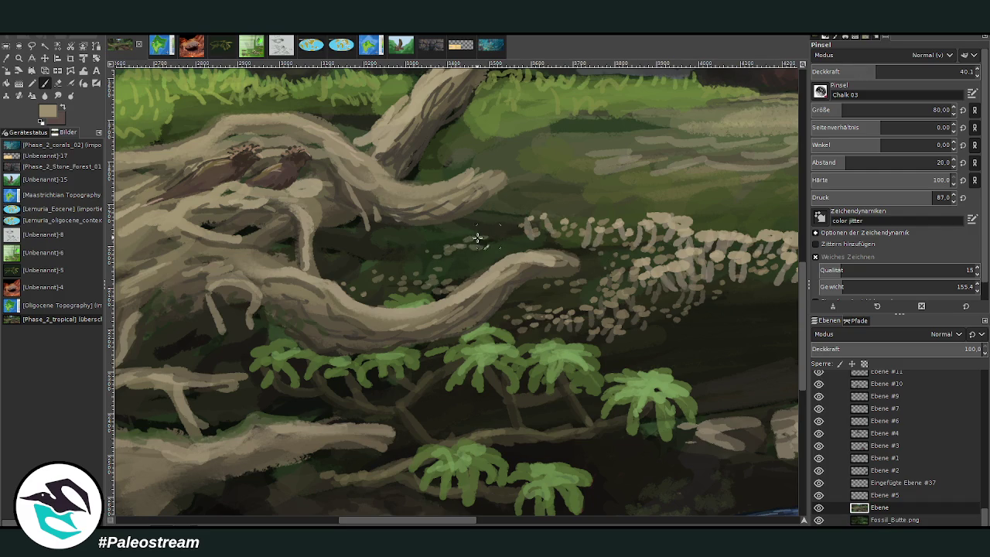
{"action": "mouse_move", "coordinate": [372, 244]}
{"action": "left_mouse_down"}
{"action": "mouse_move", "coordinate": [344, 273]}
{"action": "mouse_move", "coordinate": [366, 280]}
{"action": "left_mouse_up"}
{"action": "scroll", "coordinate": [433, 274], "scroll_direction": "right", "scroll_amount": 3}
{"action": "scroll", "coordinate": [502, 270], "scroll_direction": "right", "scroll_amount": 3}
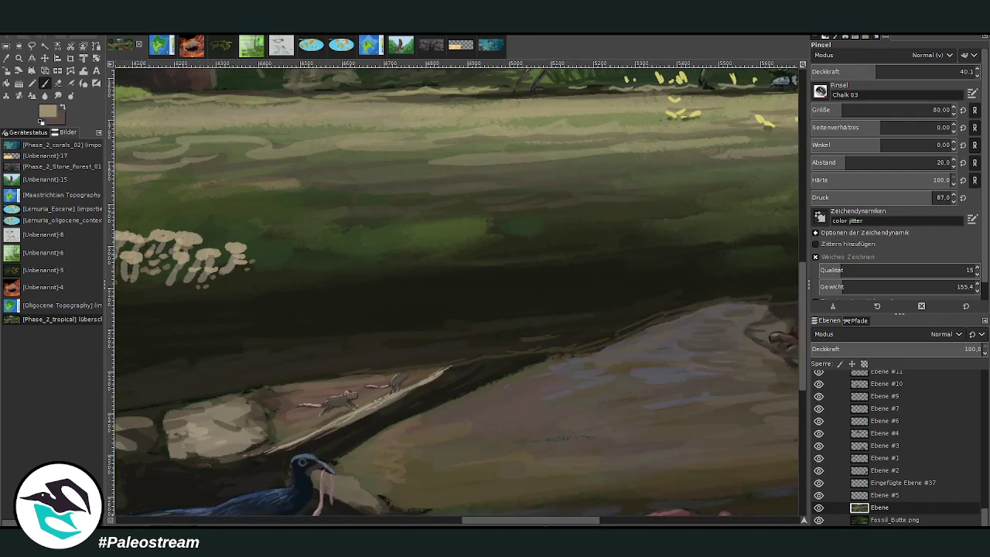
Pan right toward the turtles and raise the brush opacity to 45.4.
{"action": "scroll", "coordinate": [570, 266], "scroll_direction": "right", "scroll_amount": 3}
{"action": "left_click", "coordinate": [884, 71]}
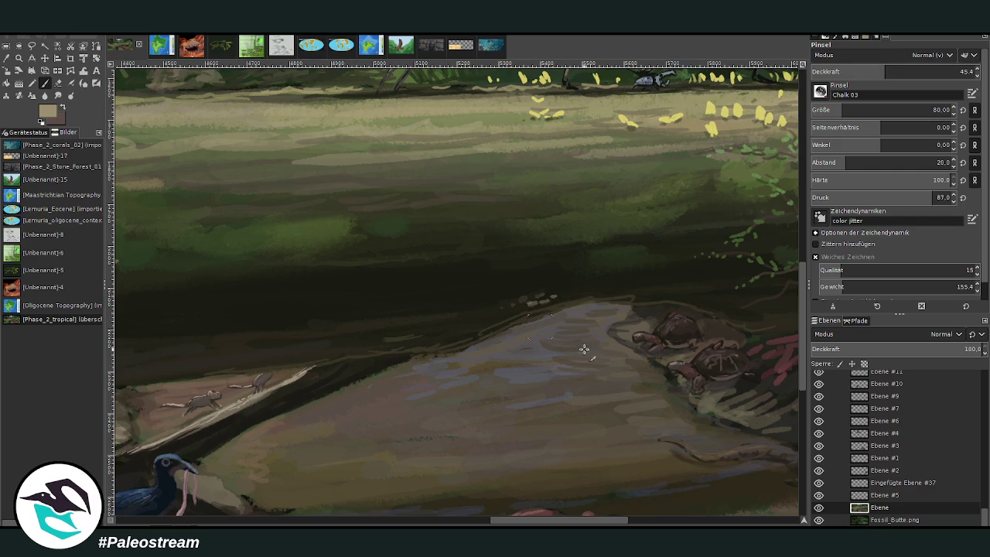
{"action": "left_click", "coordinate": [640, 522]}
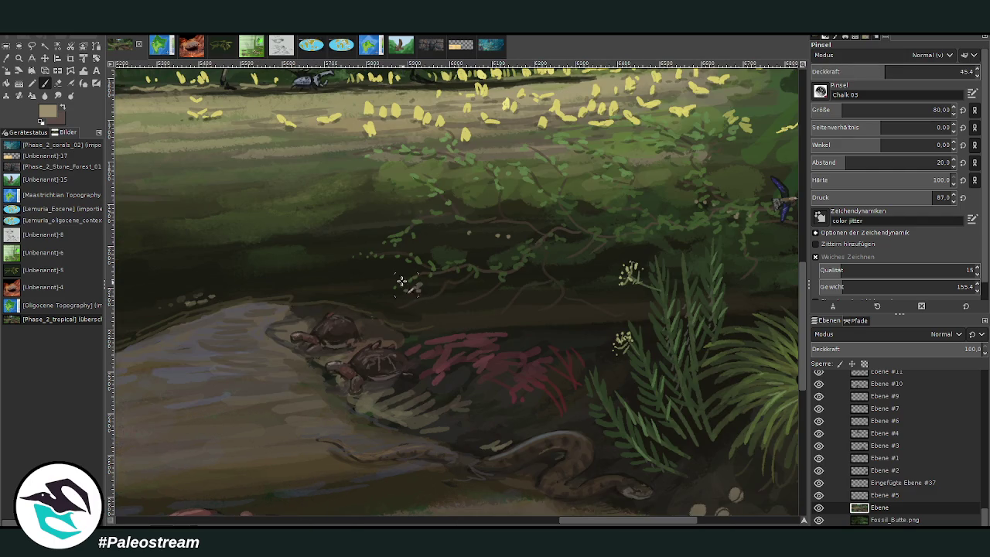
{"action": "left_click_drag", "start_coordinate": [580, 523], "coordinate": [520, 523]}
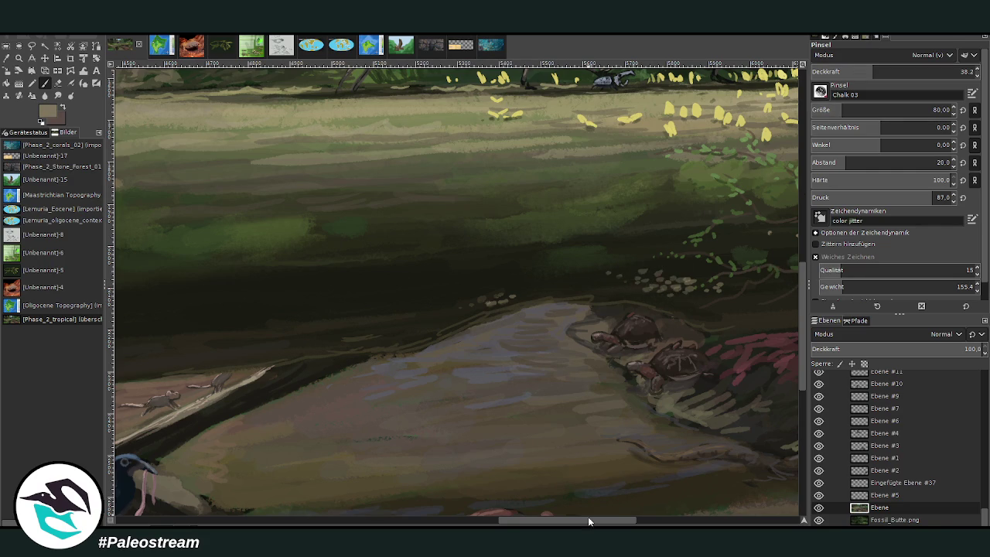
{"action": "left_click_drag", "start_coordinate": [588, 515], "coordinate": [653, 516]}
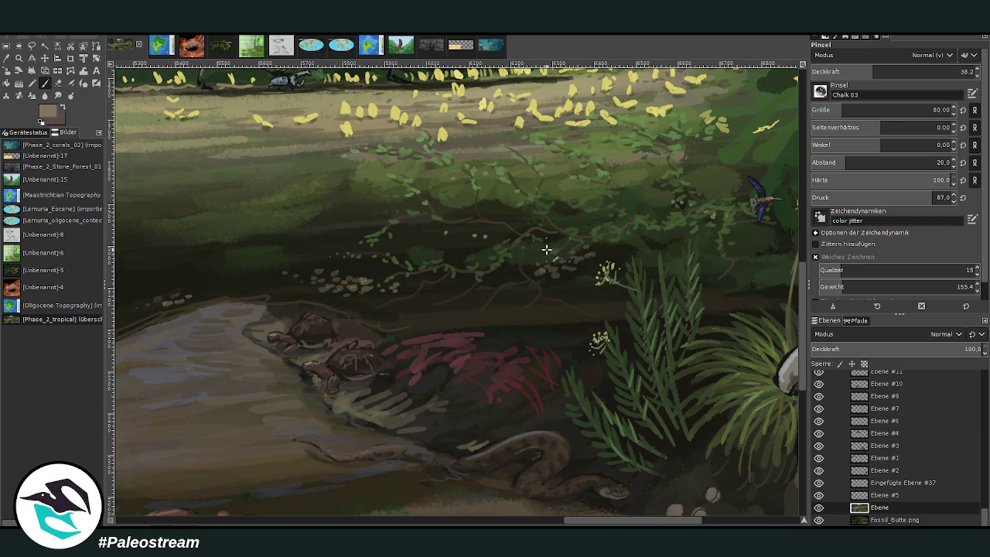
With a lighter colour at opacity 58, dab light pebbles along the dark ground.
{"action": "scroll", "coordinate": [562, 464], "scroll_direction": "left", "scroll_amount": 3}
{"action": "scroll", "coordinate": [541, 483], "scroll_direction": "left", "scroll_amount": 2}
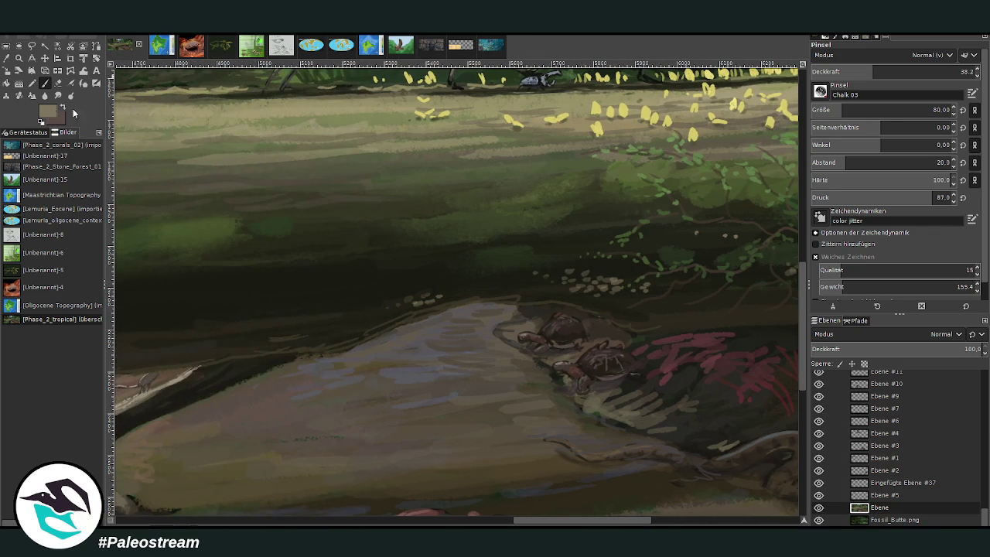
{"action": "left_click", "coordinate": [785, 268], "text": "ctrl"}
{"action": "key", "text": "greater"}
{"action": "key", "text": "greater"}
{"action": "mouse_move", "coordinate": [606, 198]}
{"action": "left_mouse_down"}
{"action": "mouse_move", "coordinate": [545, 197]}
{"action": "mouse_move", "coordinate": [620, 203]}
{"action": "mouse_move", "coordinate": [593, 194]}
{"action": "mouse_move", "coordinate": [541, 203]}
{"action": "left_mouse_up"}
{"action": "left_click_drag", "start_coordinate": [607, 210], "coordinate": [648, 202]}
At brush size 59 with a darker grey, add more pebbles below the foliage and fit the painting in view.
{"action": "left_click_drag", "start_coordinate": [838, 113], "coordinate": [827, 112]}
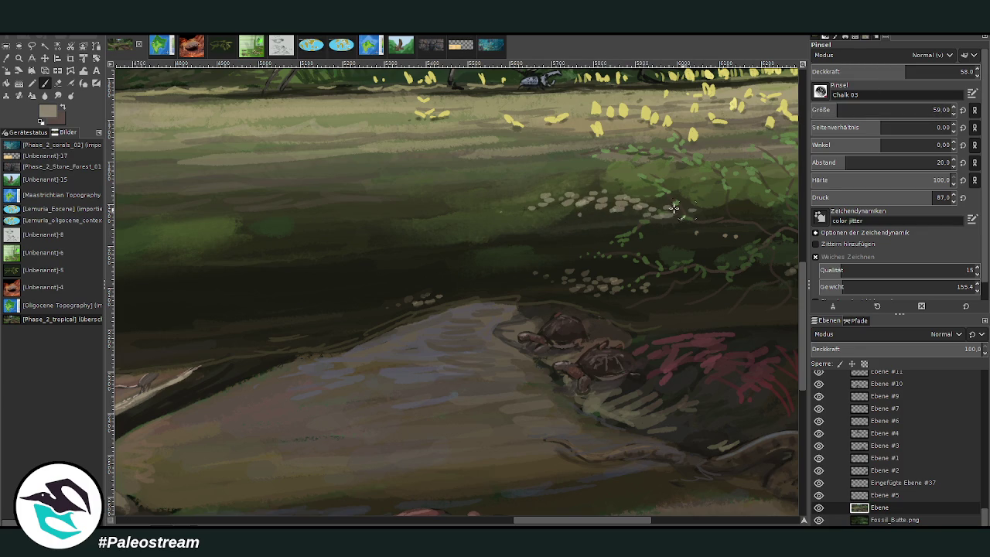
{"action": "left_click", "coordinate": [777, 290], "text": "ctrl"}
{"action": "mouse_move", "coordinate": [574, 216]}
{"action": "left_mouse_down"}
{"action": "mouse_move", "coordinate": [641, 214]}
{"action": "mouse_move", "coordinate": [569, 206]}
{"action": "mouse_move", "coordinate": [625, 209]}
{"action": "left_mouse_up"}
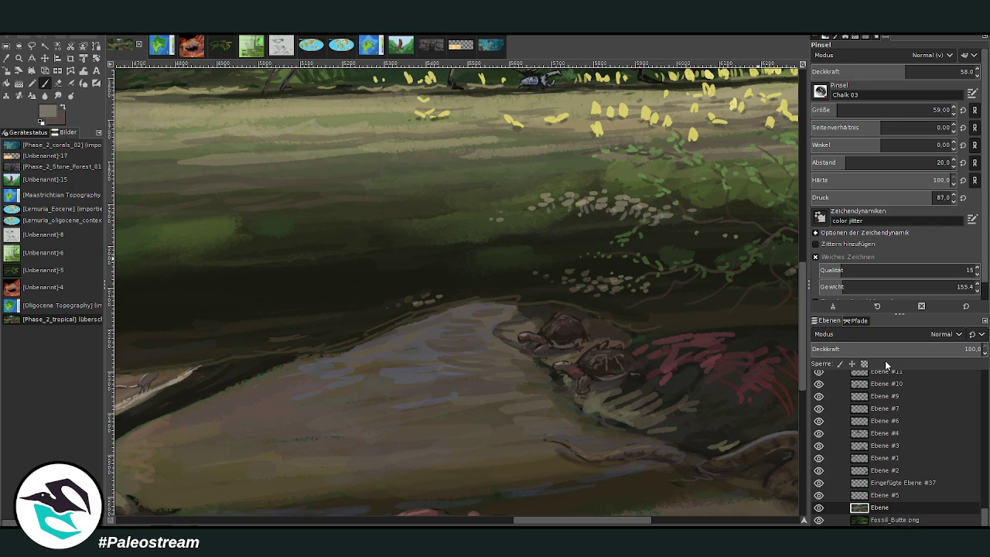
{"action": "key", "text": "minus"}
{"action": "key", "text": "minus"}
{"action": "key", "text": "minus"}
{"action": "key", "text": "minus"}
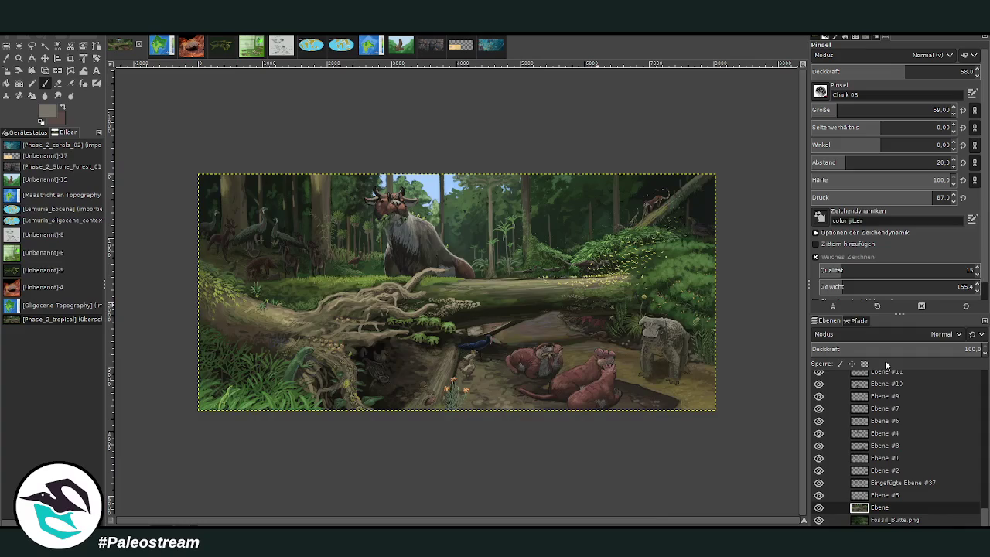
{"action": "key", "text": "z"}
{"action": "left_click_drag", "start_coordinate": [175, 147], "coordinate": [740, 437]}
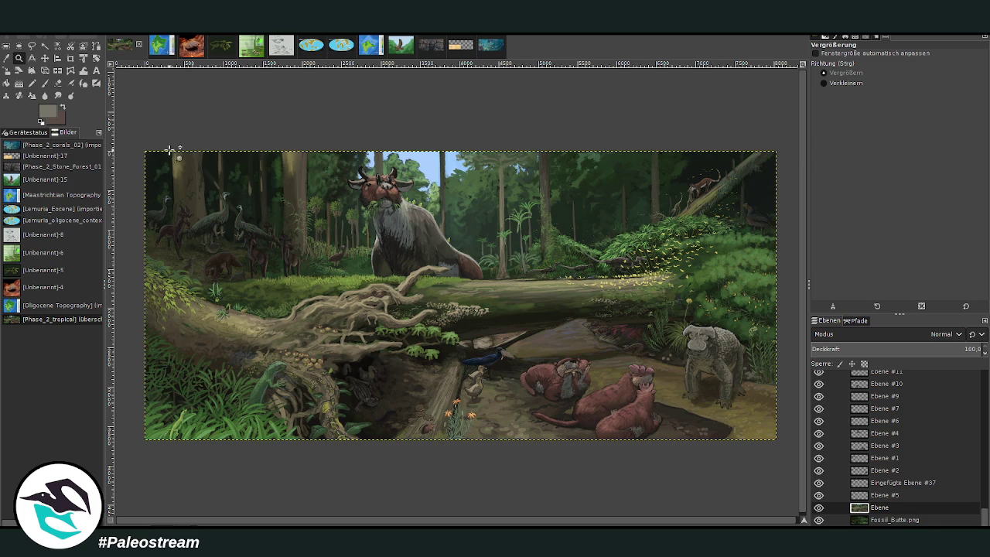
{"action": "left_click_drag", "start_coordinate": [146, 148], "coordinate": [781, 442]}
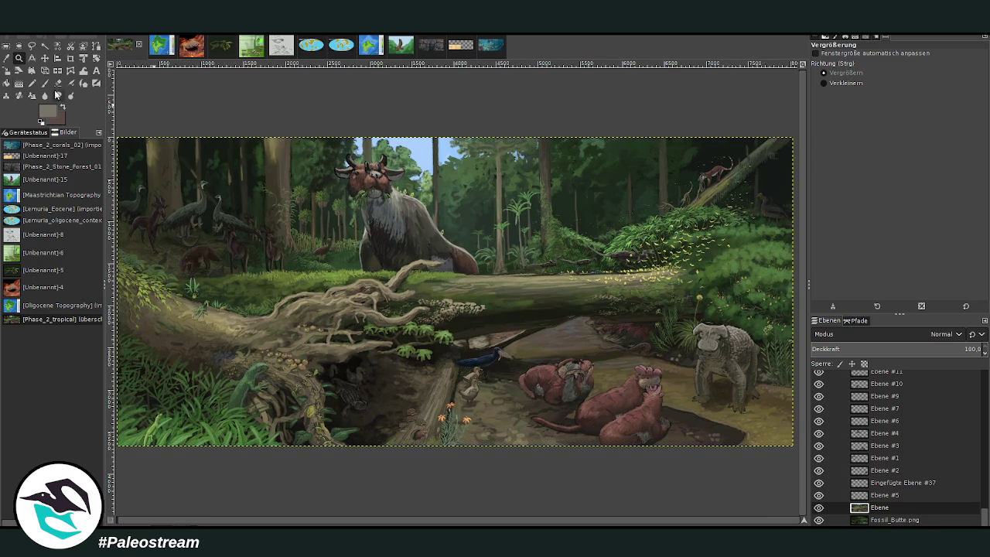
{"action": "left_click", "coordinate": [45, 58]}
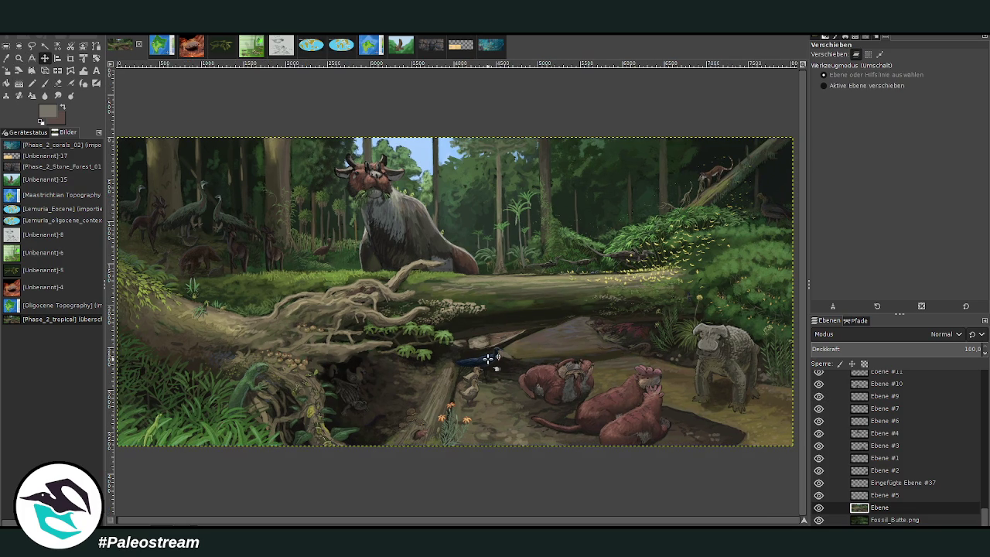
{"action": "scroll", "coordinate": [927, 447], "scroll_direction": "up", "scroll_amount": 5}
{"action": "scroll", "coordinate": [924, 445], "scroll_direction": "up", "scroll_amount": 2}
{"action": "scroll", "coordinate": [922, 444], "scroll_direction": "up", "scroll_amount": 2}
{"action": "left_click", "coordinate": [821, 398]}
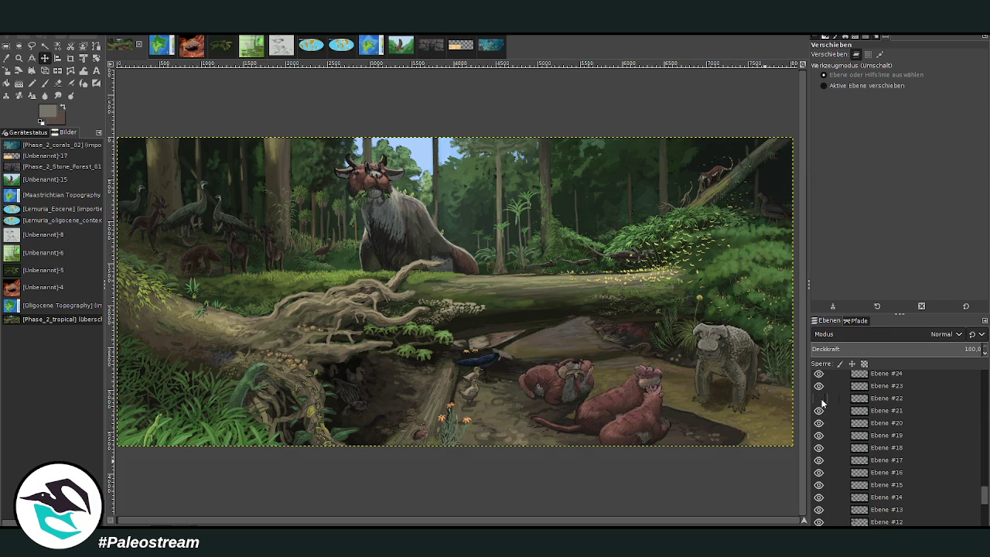
{"action": "left_click", "coordinate": [821, 400]}
{"action": "left_click", "coordinate": [18, 58]}
{"action": "left_click", "coordinate": [826, 83]}
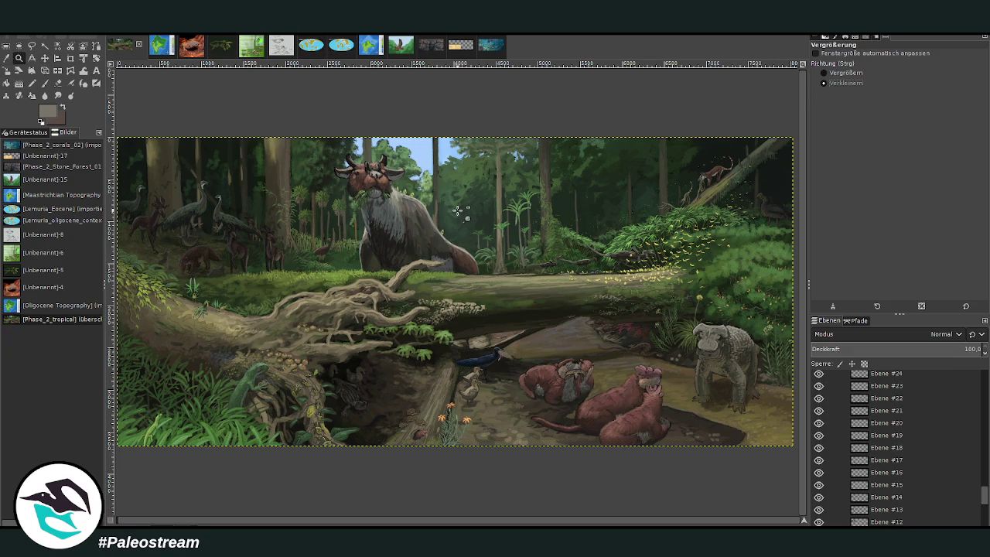
{"action": "left_click", "coordinate": [457, 210]}
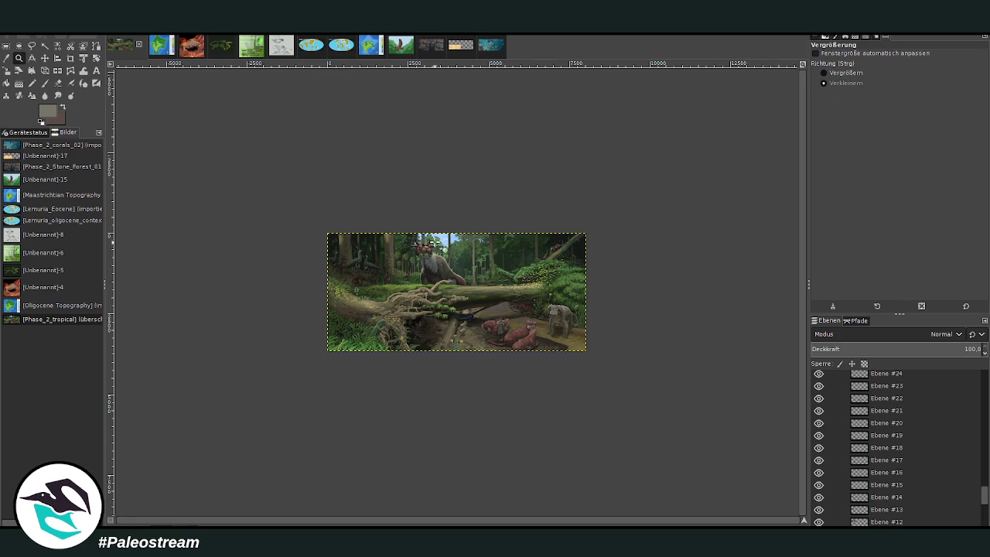
{"action": "left_click", "coordinate": [431, 243]}
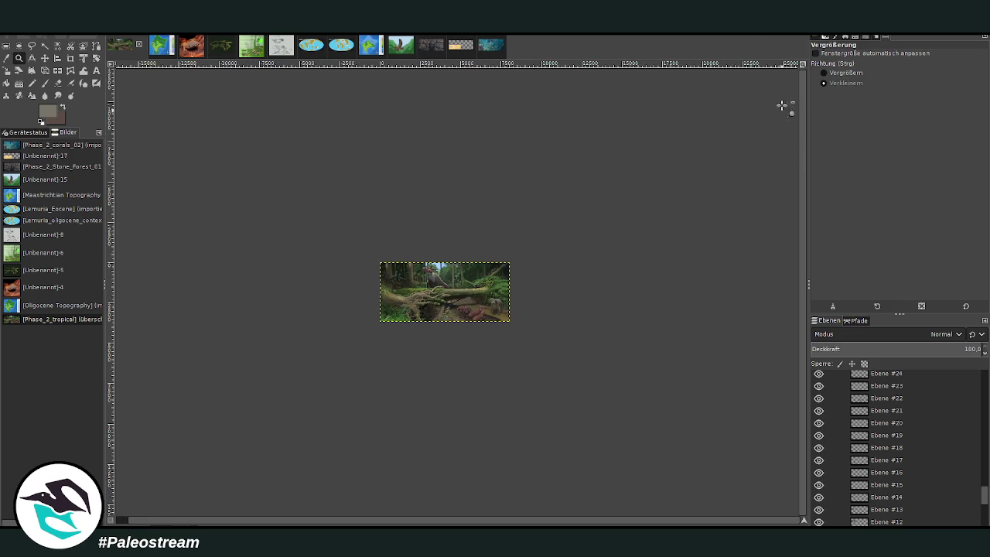
{"action": "left_click", "coordinate": [823, 72]}
{"action": "left_click_drag", "start_coordinate": [367, 252], "coordinate": [532, 320]}
{"action": "left_click_drag", "start_coordinate": [166, 176], "coordinate": [720, 441]}
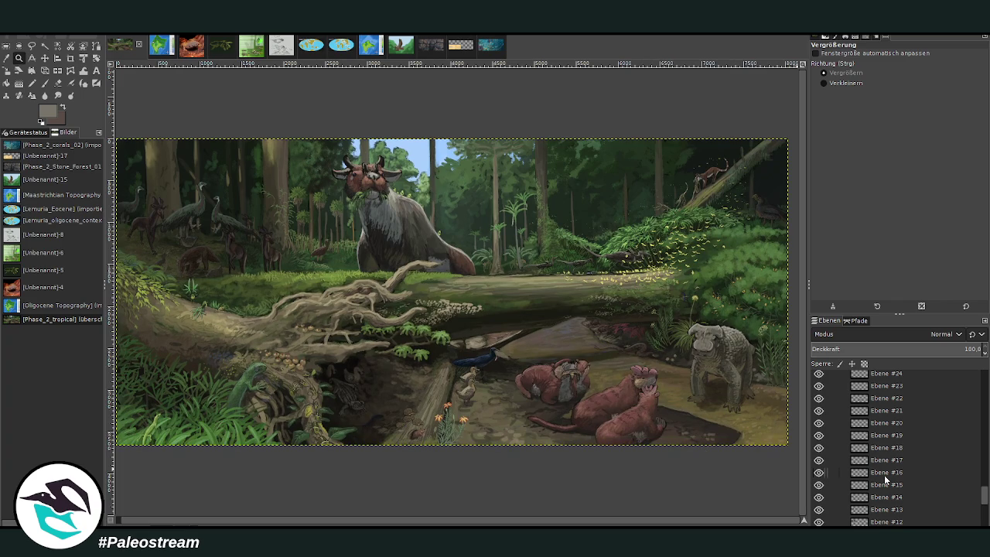
Make Ebene #5 active, check its visibility, and add a new layer above it.
{"action": "scroll", "coordinate": [882, 475], "scroll_direction": "down", "scroll_amount": 5}
{"action": "left_click", "coordinate": [895, 496]}
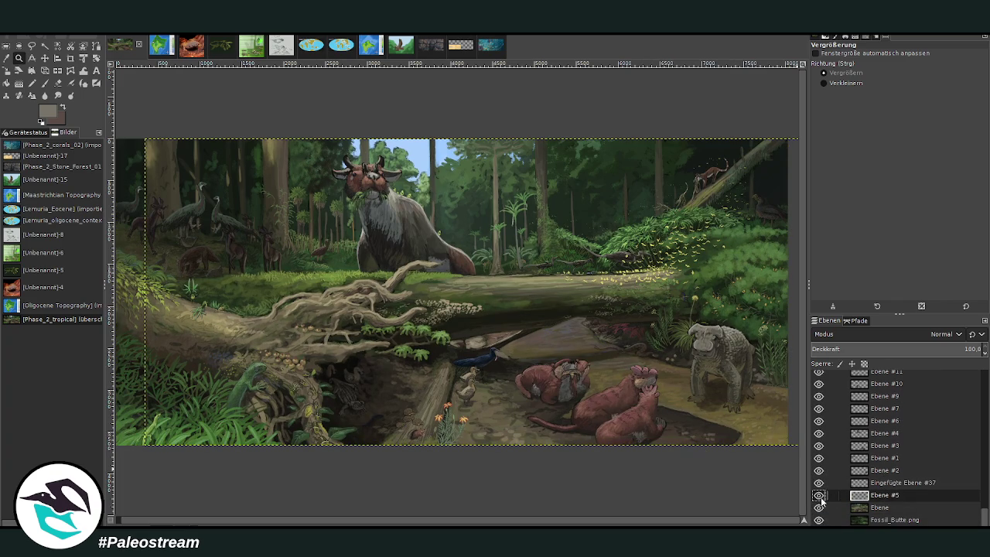
{"action": "left_click", "coordinate": [820, 498]}
{"action": "left_click", "coordinate": [820, 498]}
{"action": "key", "text": "shift+ctrl+n"}
{"action": "key", "text": "Return"}
Paint faint light strokes on the grey animal and set the layer opacity to 73.5.
{"action": "mouse_move", "coordinate": [500, 154]}
{"action": "left_mouse_down"}
{"action": "mouse_move", "coordinate": [464, 197]}
{"action": "mouse_move", "coordinate": [462, 249]}
{"action": "left_mouse_up"}
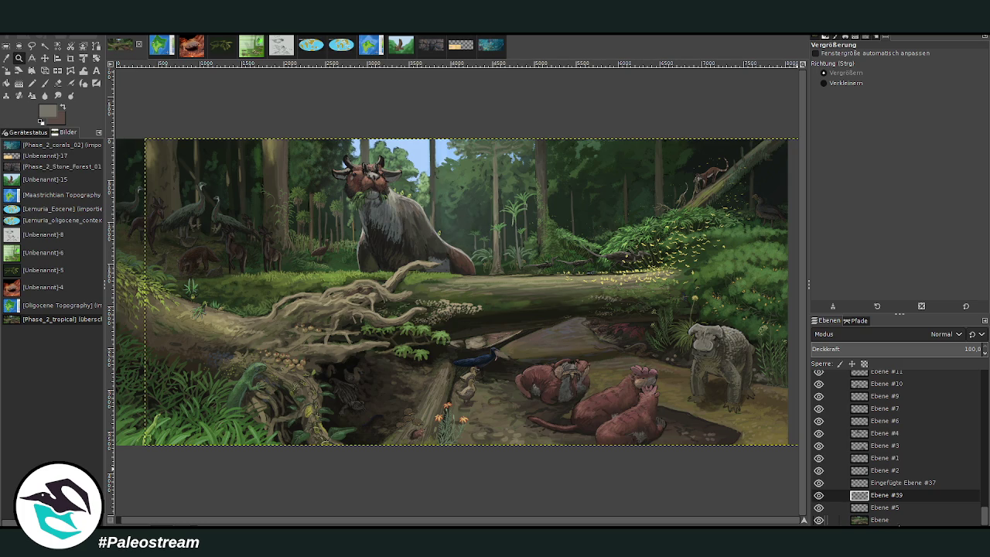
{"action": "left_click_drag", "start_coordinate": [933, 349], "coordinate": [936, 350]}
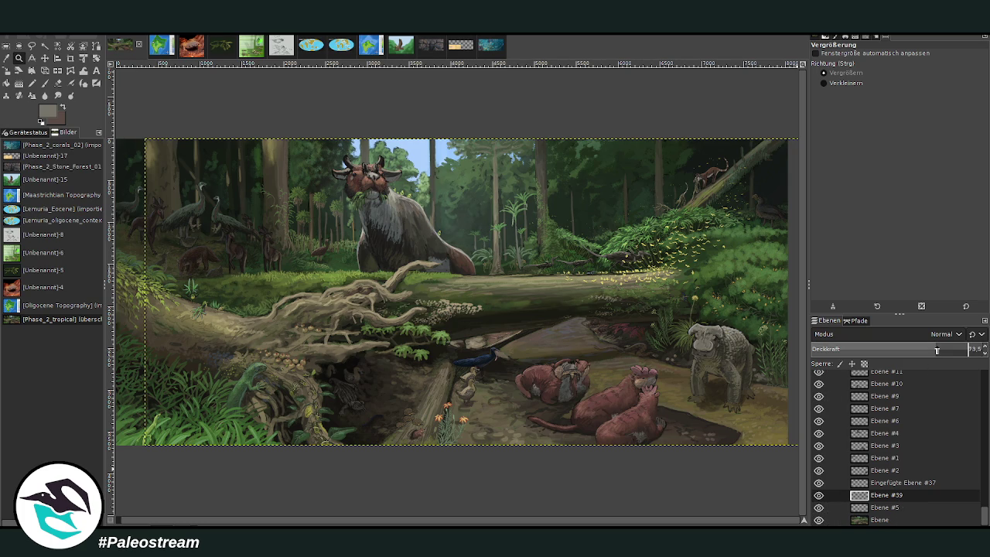
{"action": "left_click", "coordinate": [881, 520]}
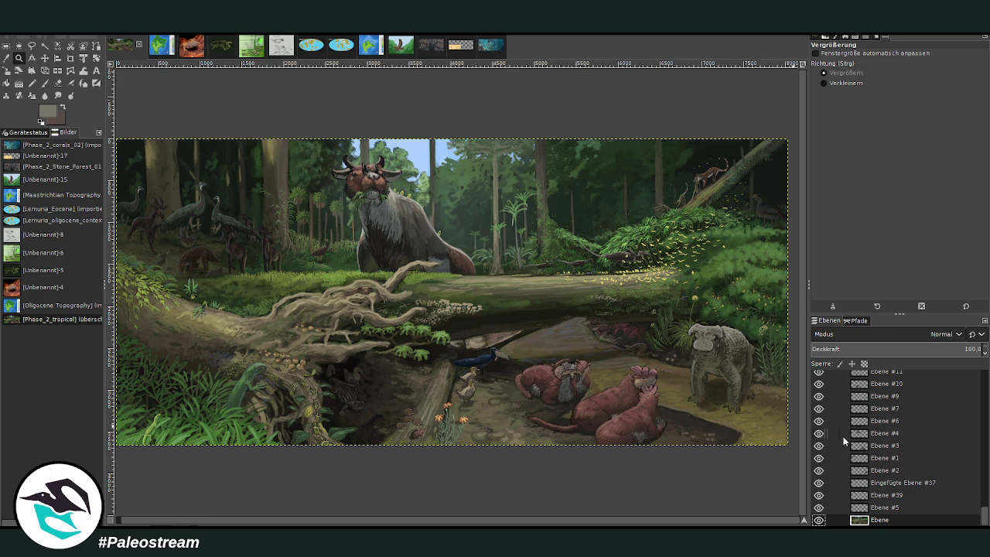
Zoom out on the rainforest painting with the Zoom tool set to zoom out.
{"action": "scroll", "coordinate": [889, 445], "scroll_direction": "up", "scroll_amount": 2}
{"action": "scroll", "coordinate": [892, 446], "scroll_direction": "up", "scroll_amount": 3}
{"action": "scroll", "coordinate": [892, 446], "scroll_direction": "up", "scroll_amount": 2}
{"action": "scroll", "coordinate": [892, 444], "scroll_direction": "up", "scroll_amount": 2}
{"action": "scroll", "coordinate": [892, 441], "scroll_direction": "up", "scroll_amount": 2}
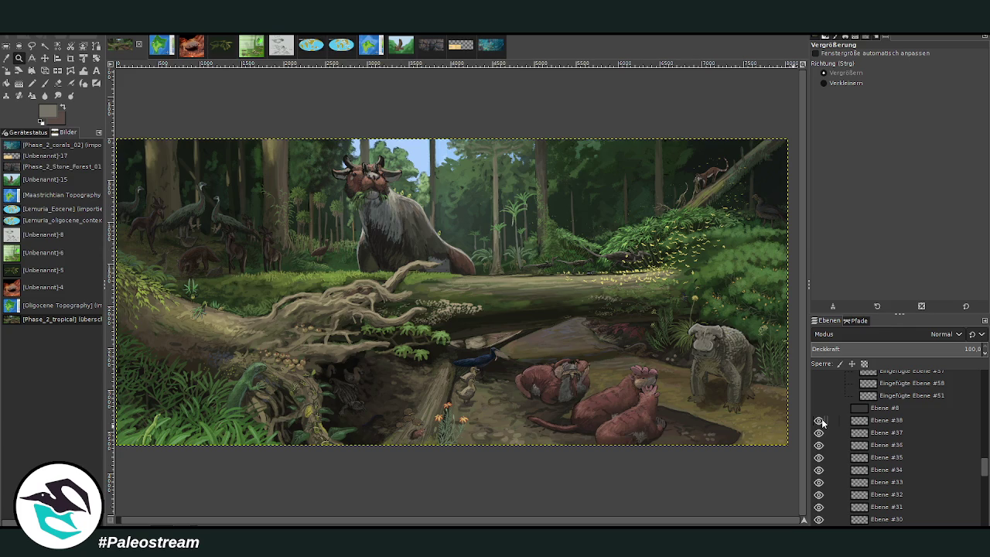
{"action": "left_click", "coordinate": [824, 83]}
{"action": "left_click", "coordinate": [454, 341]}
{"action": "left_click", "coordinate": [454, 341]}
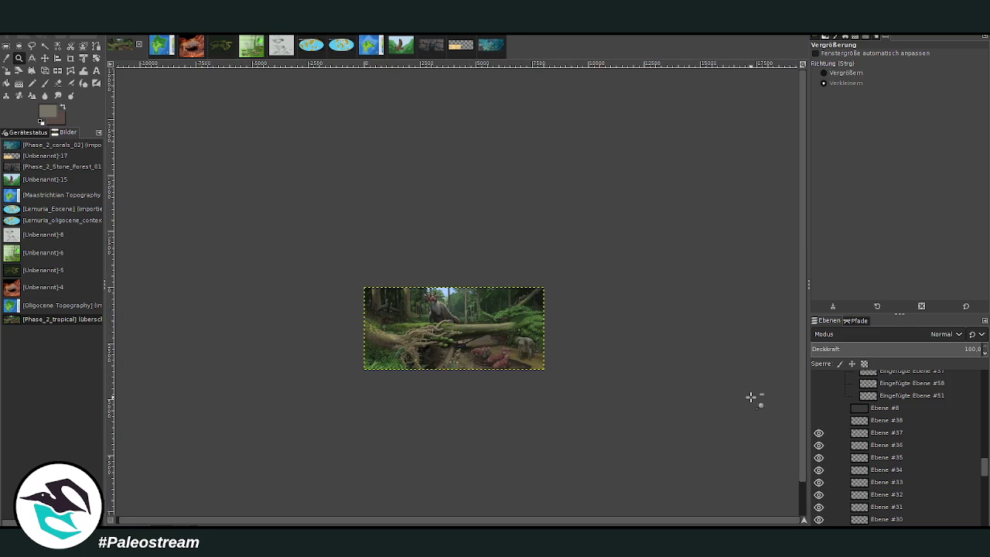
Toggle Ebene #38's visibility, then zoom in until the painting fills the window.
{"action": "left_click", "coordinate": [819, 420]}
{"action": "left_click", "coordinate": [818, 420]}
{"action": "left_click", "coordinate": [826, 73]}
{"action": "left_click_drag", "start_coordinate": [346, 271], "coordinate": [581, 374]}
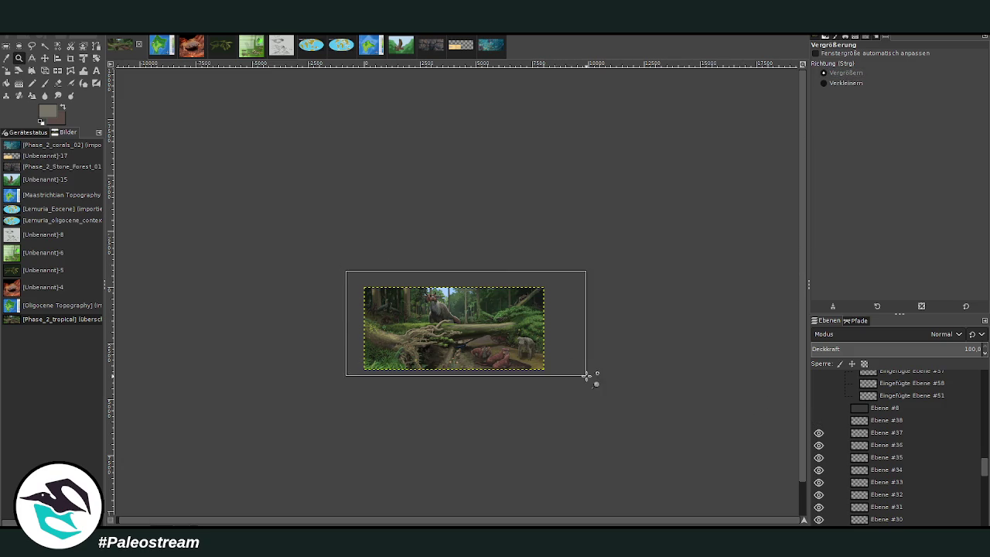
{"action": "left_click_drag", "start_coordinate": [159, 180], "coordinate": [673, 416]}
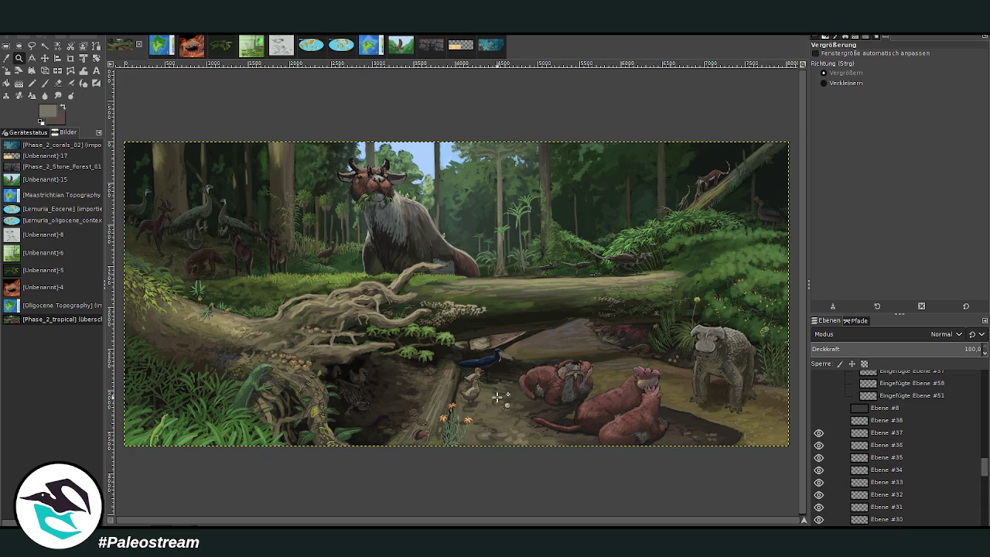
Set up the Paintbrush with size 69 and opacity 89.9.
{"action": "left_click", "coordinate": [44, 83]}
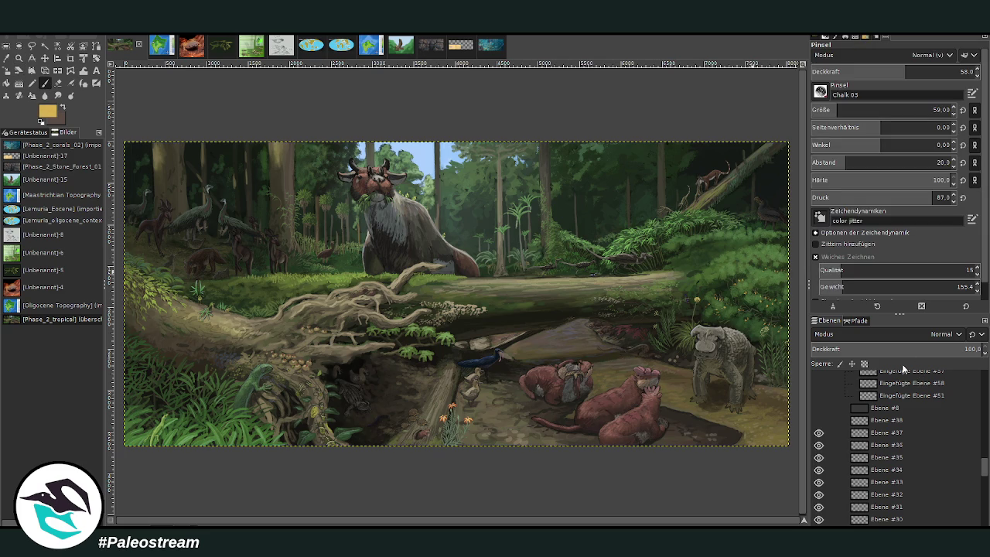
{"action": "scroll", "coordinate": [855, 109], "scroll_direction": "up", "scroll_amount": 5}
{"action": "scroll", "coordinate": [889, 72], "scroll_direction": "up", "scroll_amount": 5}
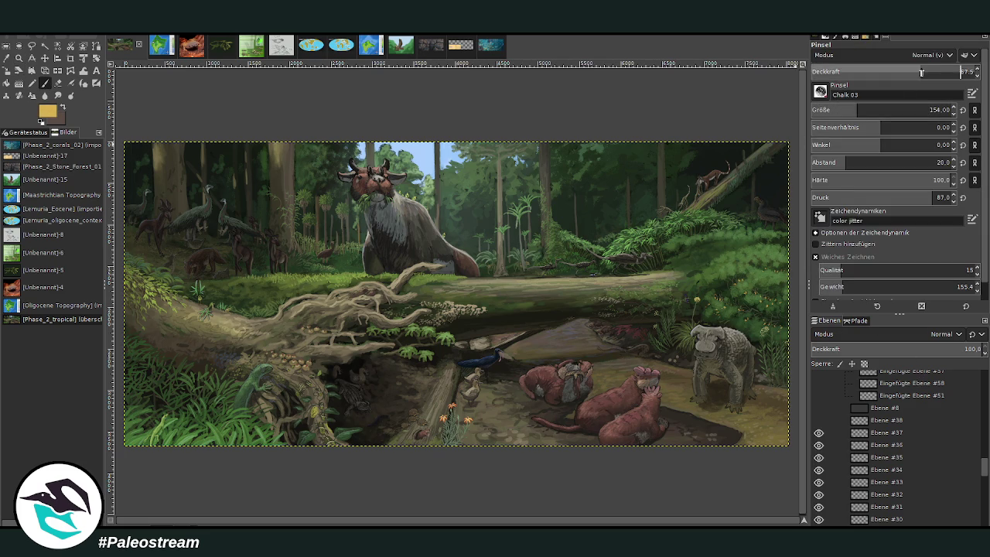
{"action": "scroll", "coordinate": [872, 110], "scroll_direction": "up", "scroll_amount": 5}
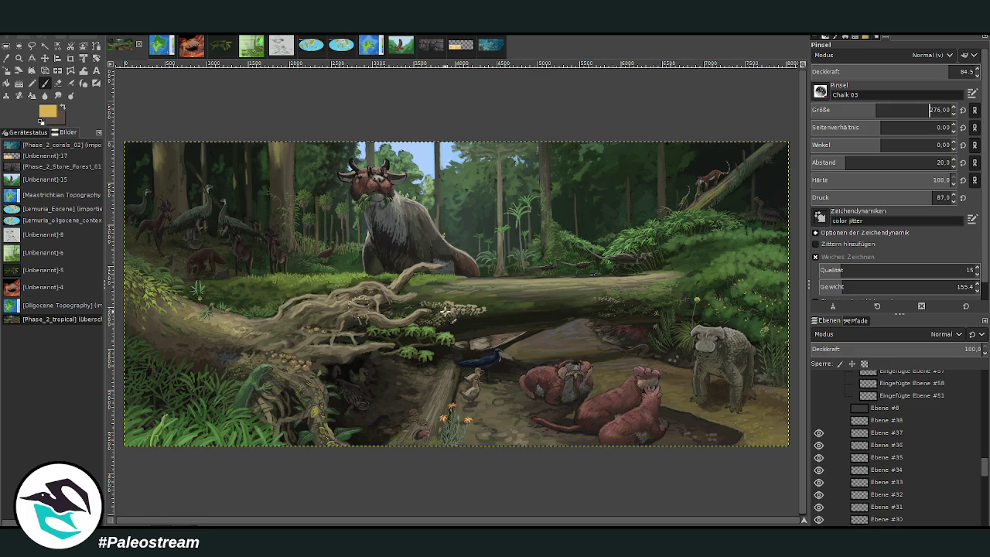
{"action": "scroll", "coordinate": [842, 110], "scroll_direction": "up", "scroll_amount": 2}
{"action": "key", "text": "ctrl+Page_Down"}
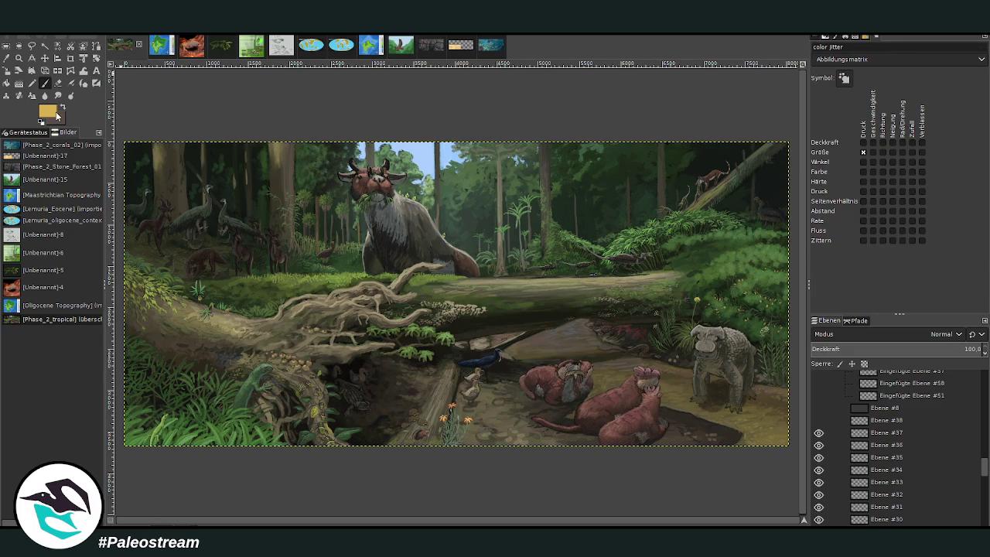
{"action": "double_click", "coordinate": [44, 83]}
{"action": "left_click", "coordinate": [841, 110]}
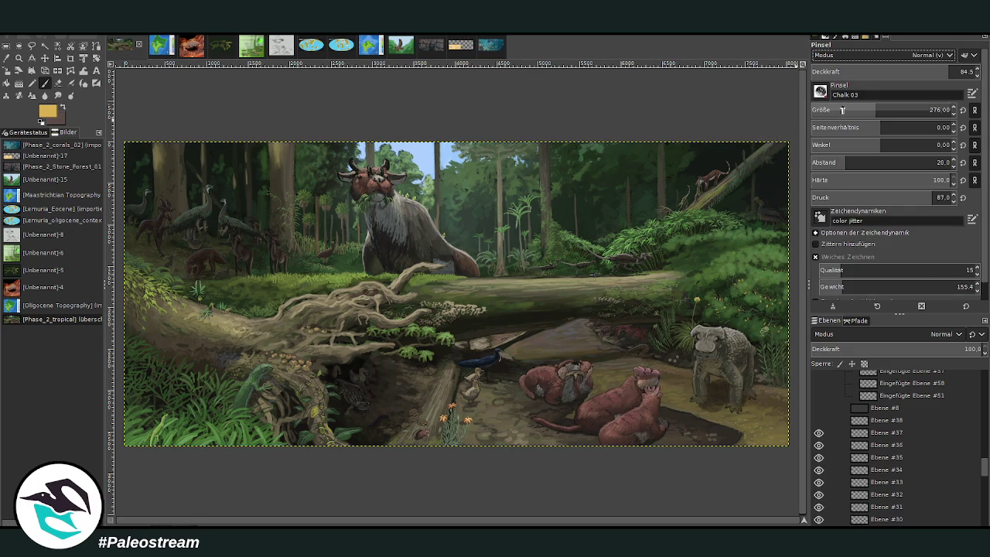
{"action": "left_click", "coordinate": [955, 71]}
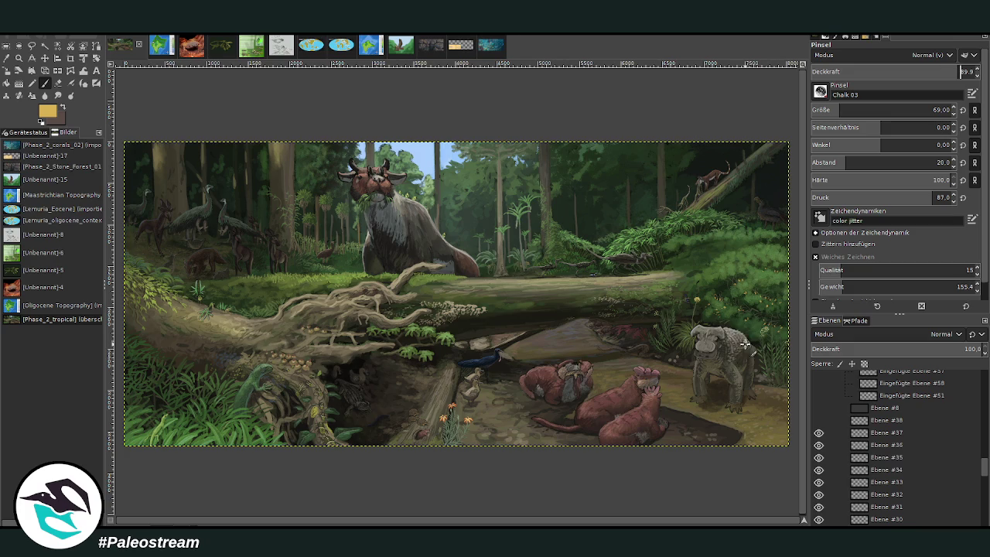
Add new layer Ebene #40 above Ebene #38 and undo a trial yellow stroke over the log.
{"action": "left_click", "coordinate": [886, 420]}
{"action": "key", "text": "shift+ctrl+n"}
{"action": "mouse_move", "coordinate": [234, 306]}
{"action": "left_mouse_down"}
{"action": "mouse_move", "coordinate": [390, 296]}
{"action": "mouse_move", "coordinate": [742, 146]}
{"action": "left_mouse_up"}
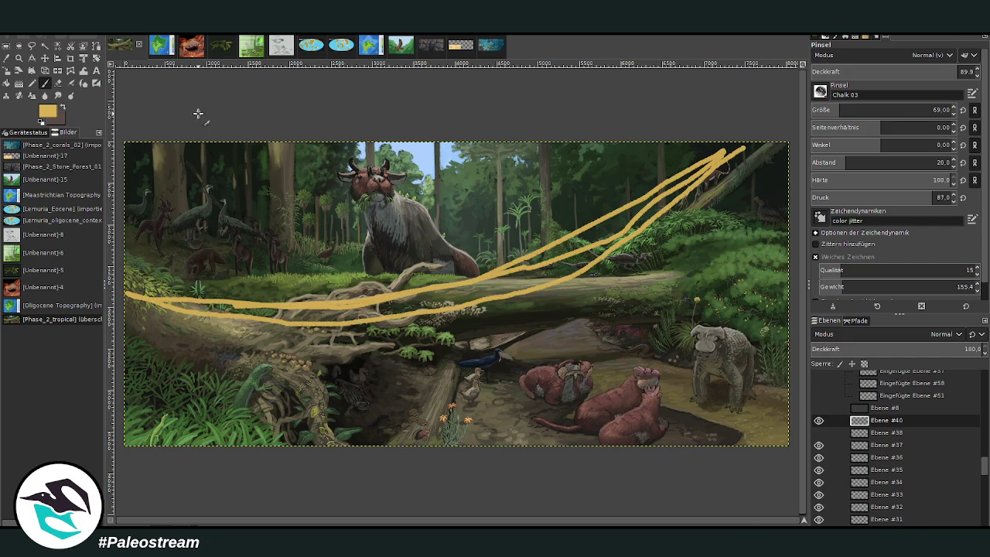
{"action": "key", "text": "ctrl+z"}
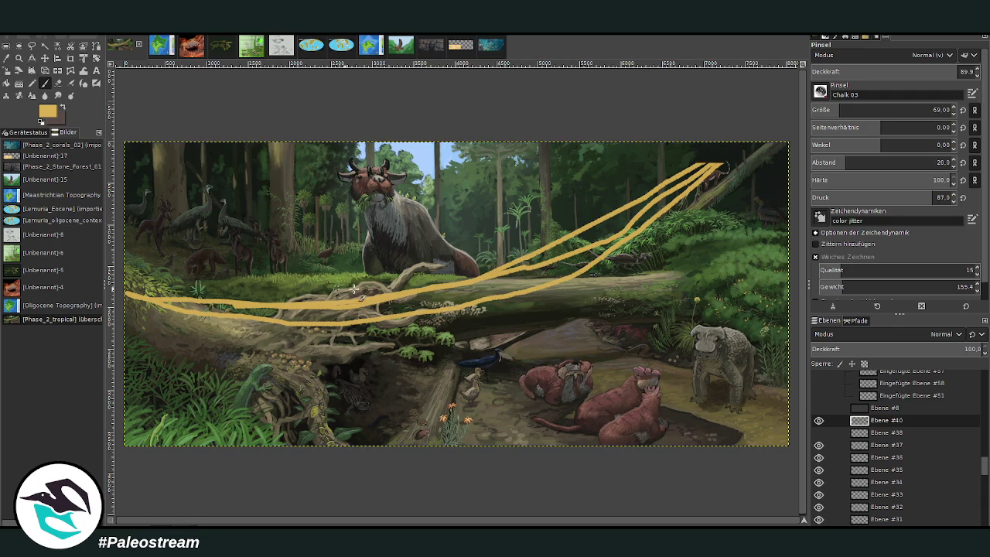
{"action": "key", "text": "ctrl+z"}
{"action": "key", "text": "ctrl+z"}
{"action": "key", "text": "ctrl+z"}
{"action": "key", "text": "ctrl+z"}
{"action": "key", "text": "ctrl+z"}
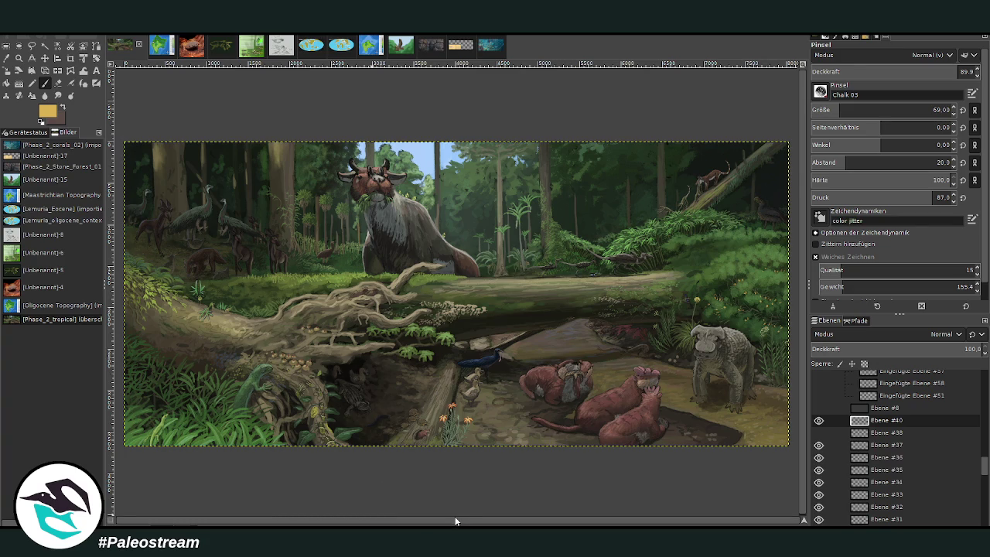
{"action": "left_click", "coordinate": [18, 58]}
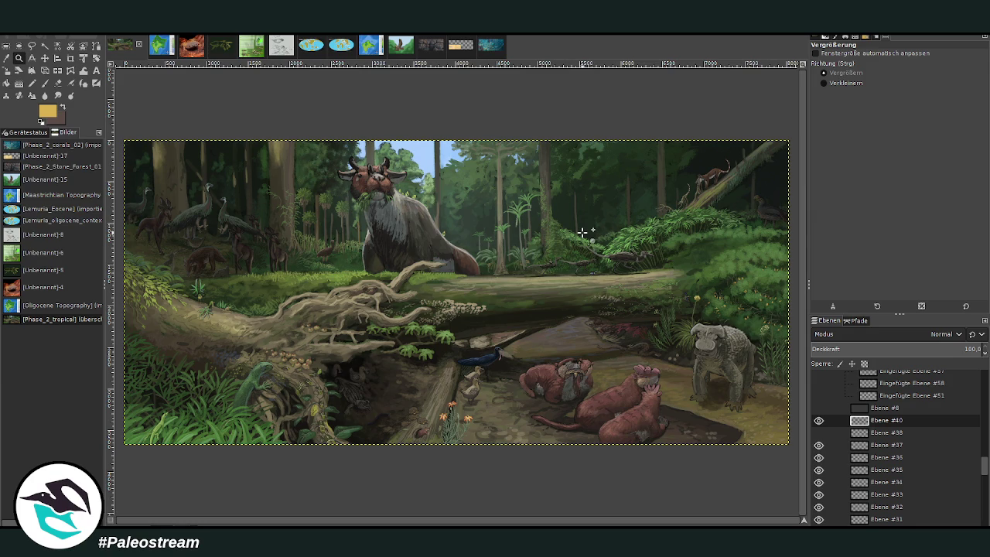
{"action": "left_click", "coordinate": [850, 83]}
{"action": "left_click", "coordinate": [330, 251]}
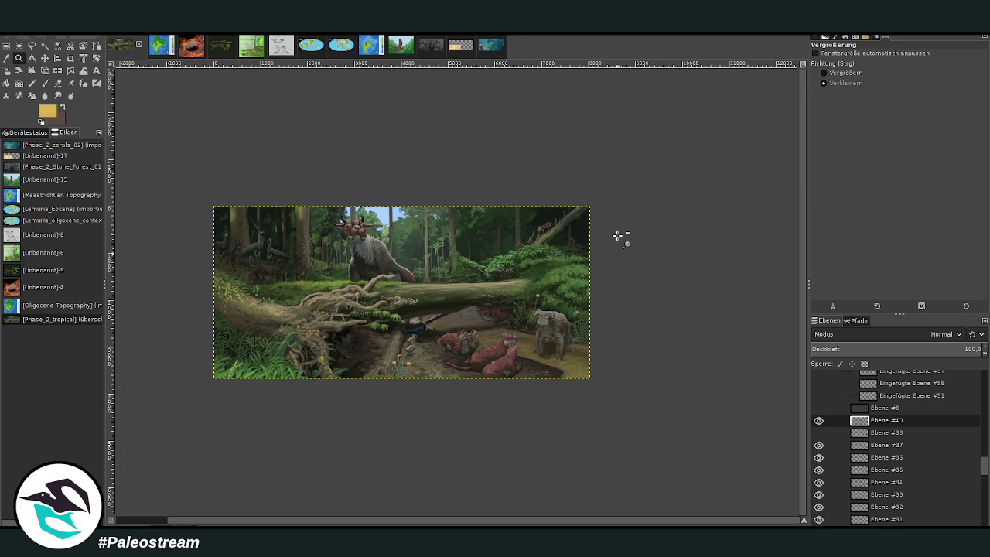
{"action": "left_click", "coordinate": [618, 235]}
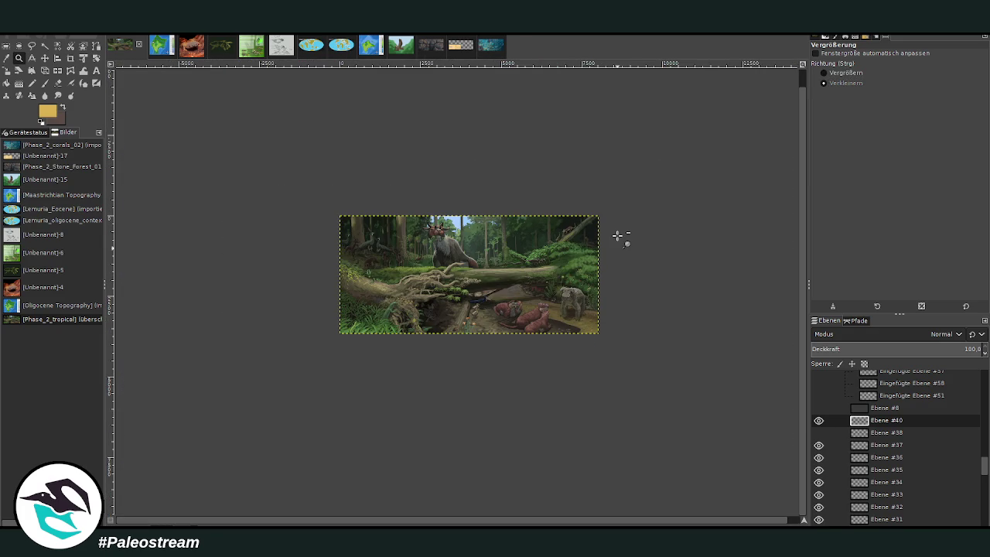
{"action": "left_click", "coordinate": [386, 300]}
{"action": "left_click", "coordinate": [823, 72]}
{"action": "left_click_drag", "start_coordinate": [223, 186], "coordinate": [633, 441]}
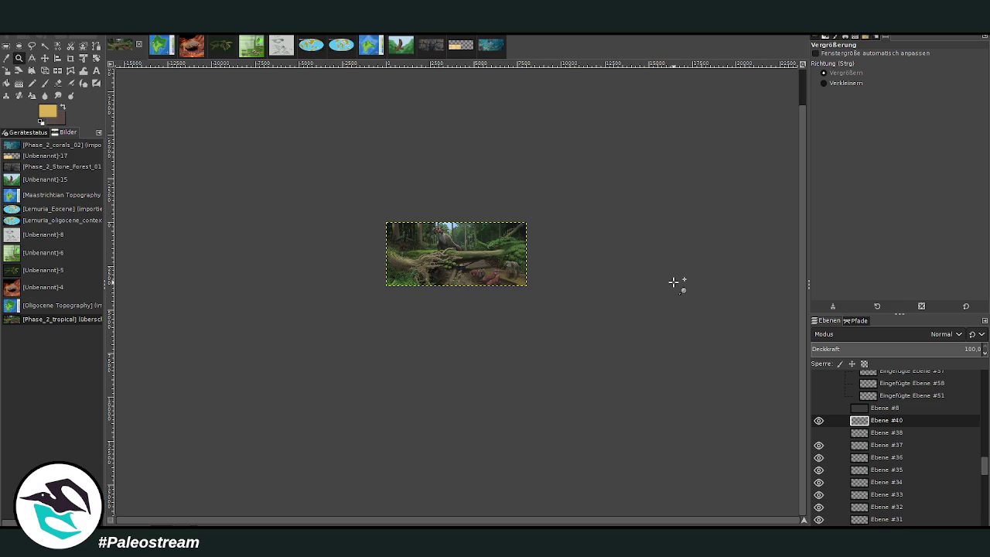
{"action": "left_click", "coordinate": [827, 70]}
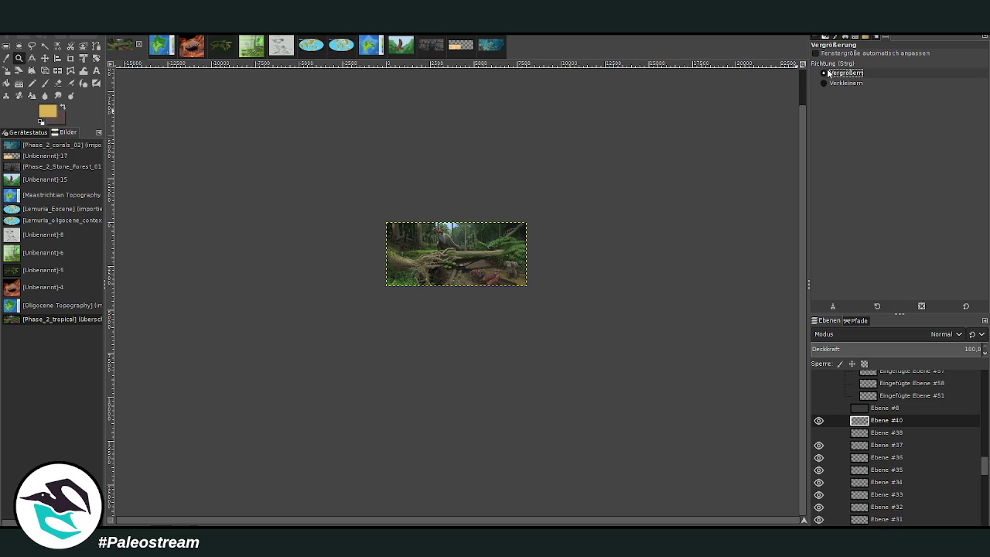
{"action": "left_click_drag", "start_coordinate": [351, 186], "coordinate": [593, 351]}
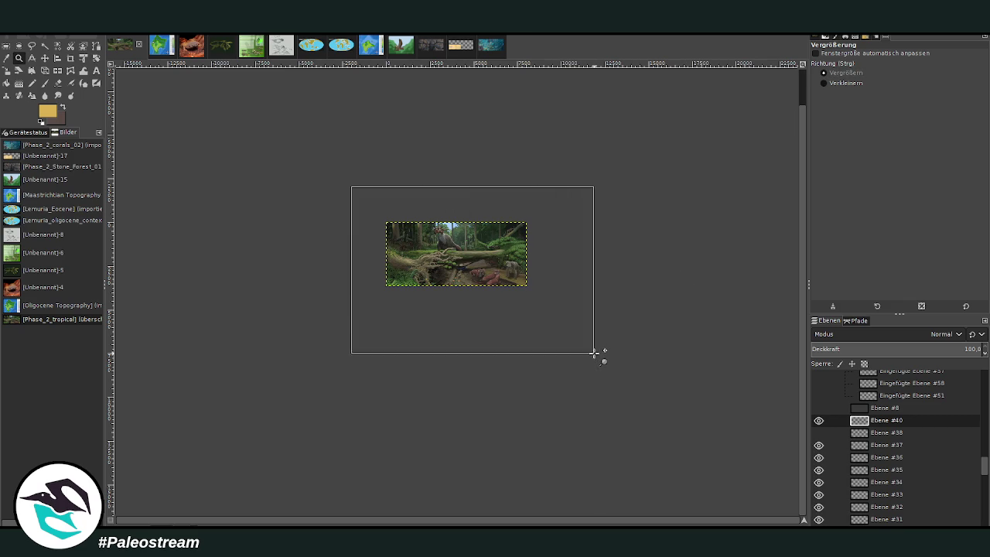
{"action": "scroll", "coordinate": [585, 343], "scroll_direction": "up", "scroll_amount": 2}
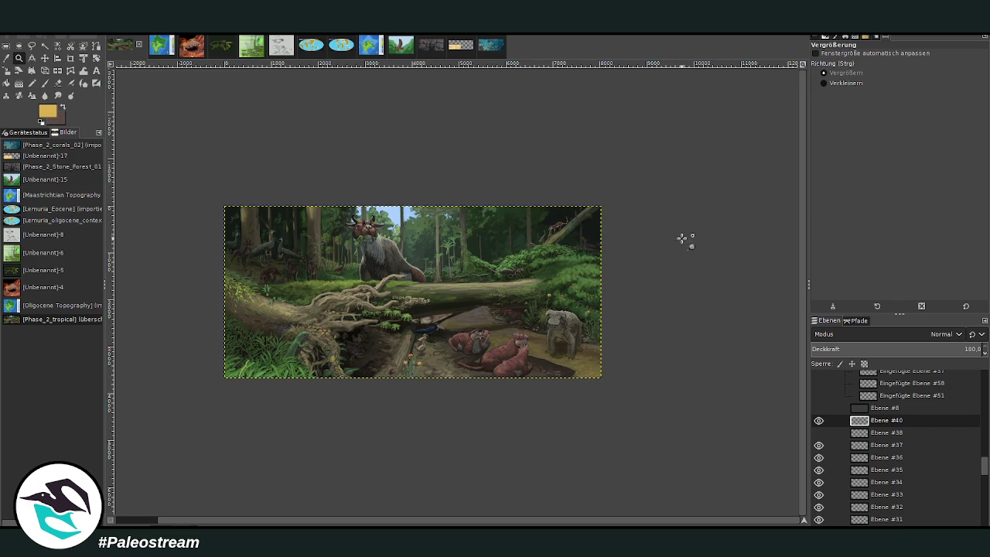
{"action": "left_click", "coordinate": [843, 83]}
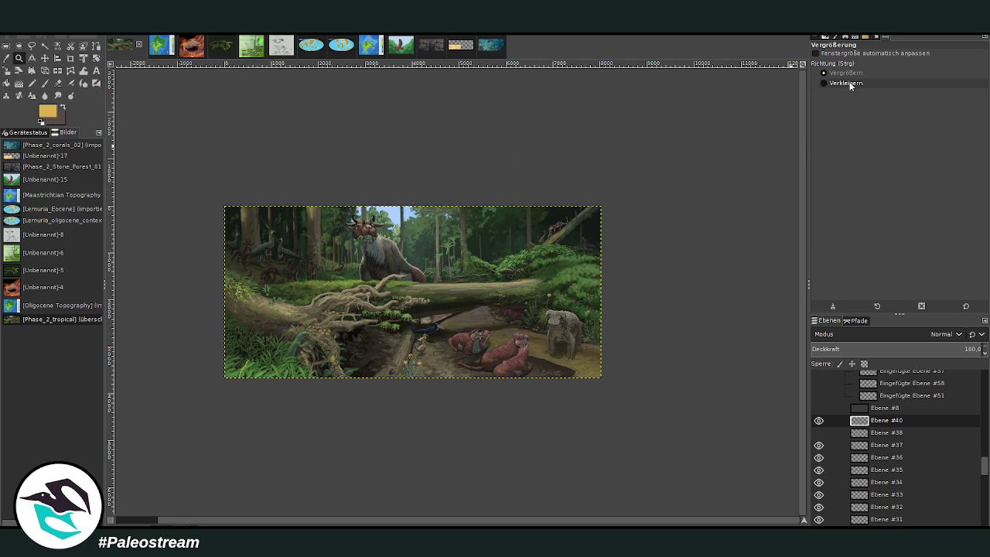
{"action": "left_click", "coordinate": [631, 241]}
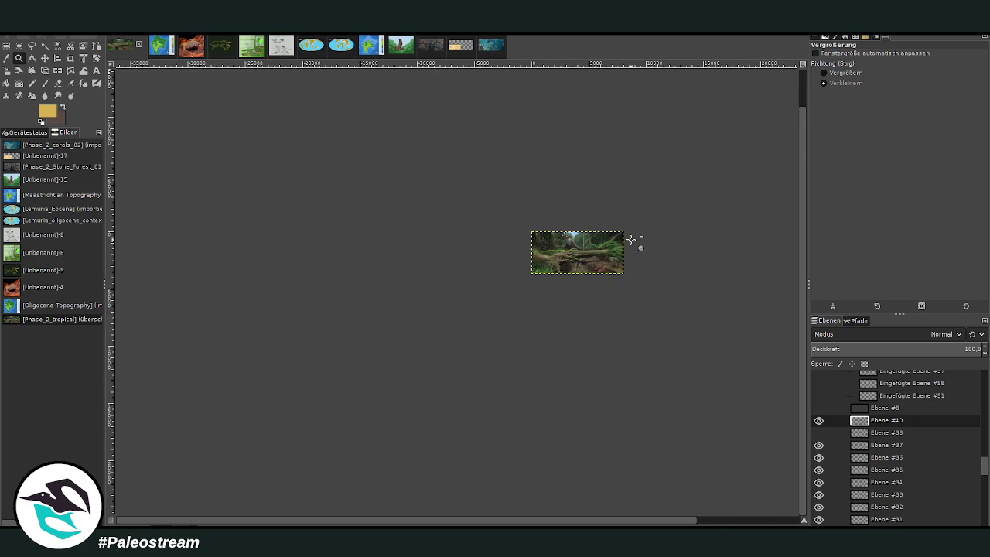
{"action": "left_click", "coordinate": [824, 73]}
{"action": "left_click_drag", "start_coordinate": [513, 212], "coordinate": [631, 283]}
{"action": "left_click_drag", "start_coordinate": [191, 176], "coordinate": [769, 478]}
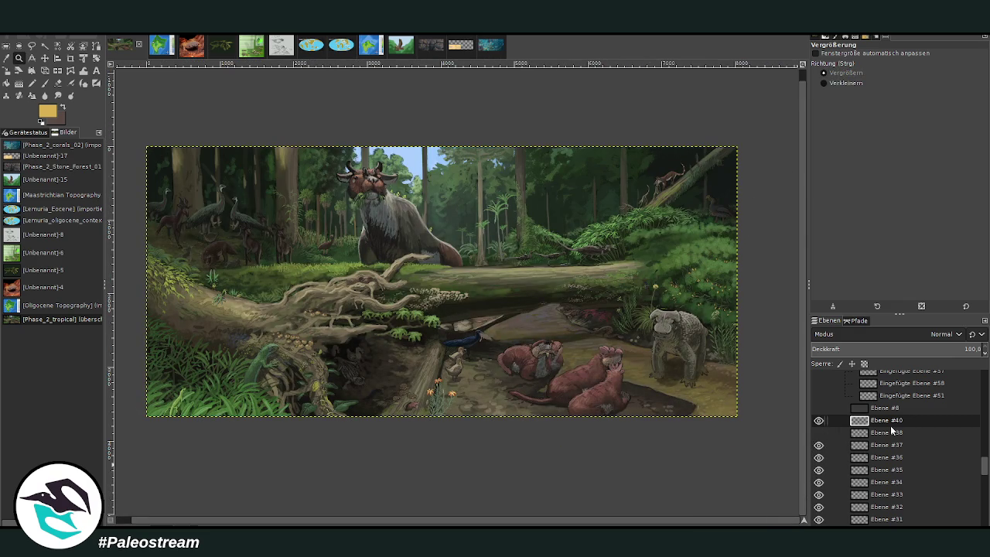
{"action": "scroll", "coordinate": [897, 437], "scroll_direction": "up", "scroll_amount": 3}
{"action": "scroll", "coordinate": [893, 431], "scroll_direction": "up", "scroll_amount": 3}
{"action": "scroll", "coordinate": [890, 429], "scroll_direction": "up", "scroll_amount": 3}
{"action": "scroll", "coordinate": [889, 427], "scroll_direction": "up", "scroll_amount": 2}
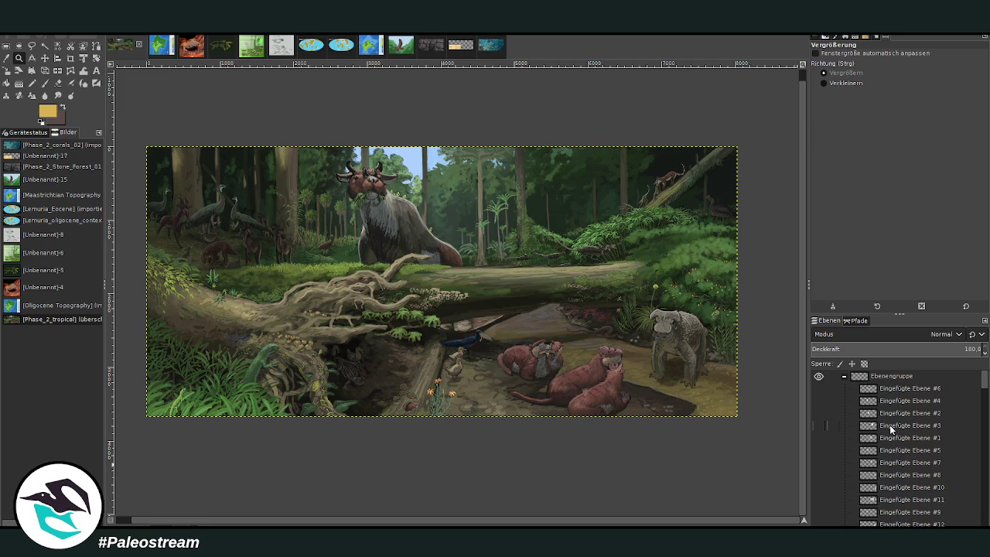
{"action": "scroll", "coordinate": [889, 422], "scroll_direction": "down", "scroll_amount": 3}
{"action": "scroll", "coordinate": [889, 422], "scroll_direction": "down", "scroll_amount": 5}
{"action": "scroll", "coordinate": [890, 424], "scroll_direction": "down", "scroll_amount": 2}
{"action": "scroll", "coordinate": [889, 423], "scroll_direction": "down", "scroll_amount": 5}
{"action": "scroll", "coordinate": [889, 421], "scroll_direction": "down", "scroll_amount": 5}
{"action": "scroll", "coordinate": [889, 420], "scroll_direction": "down", "scroll_amount": 3}
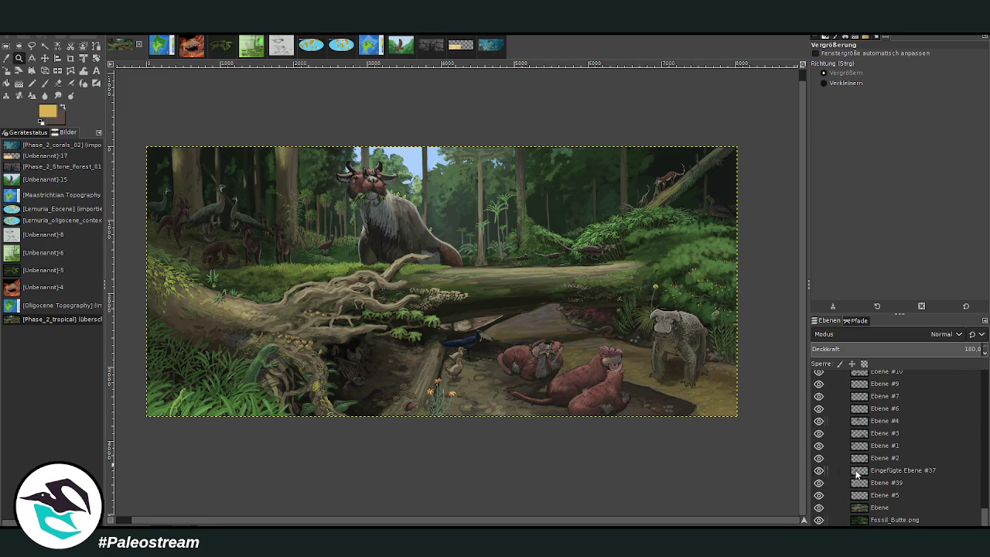
{"action": "left_click", "coordinate": [897, 520]}
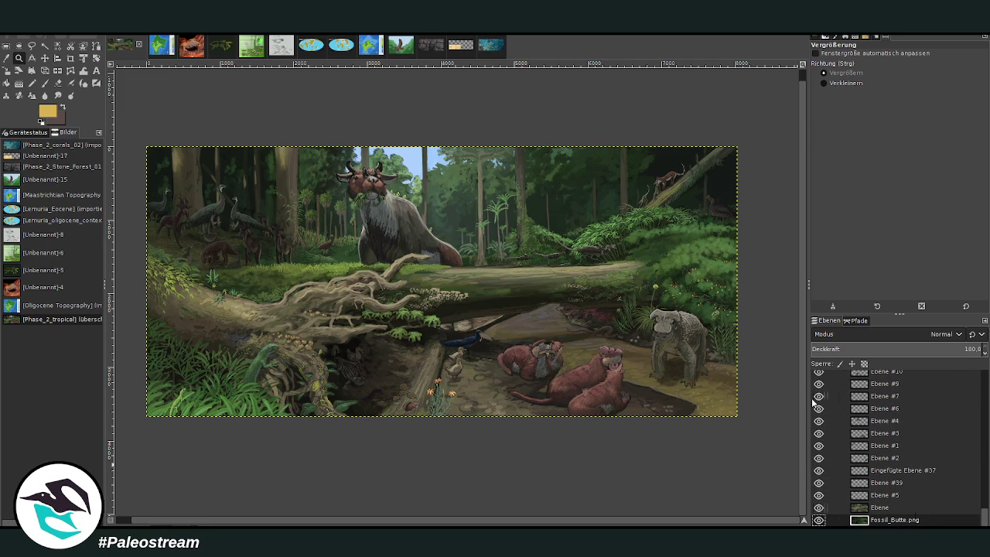
{"action": "double_click", "coordinate": [37, 172]}
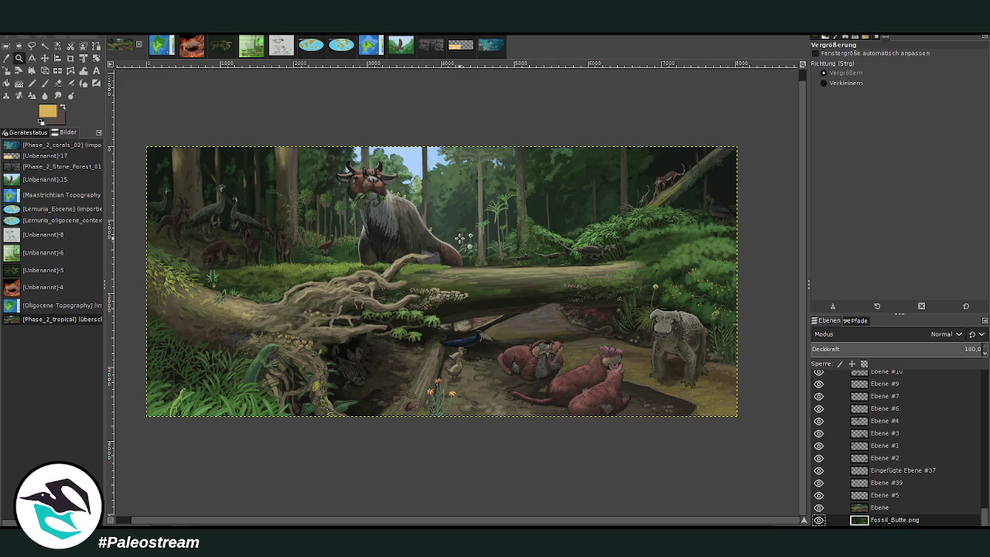
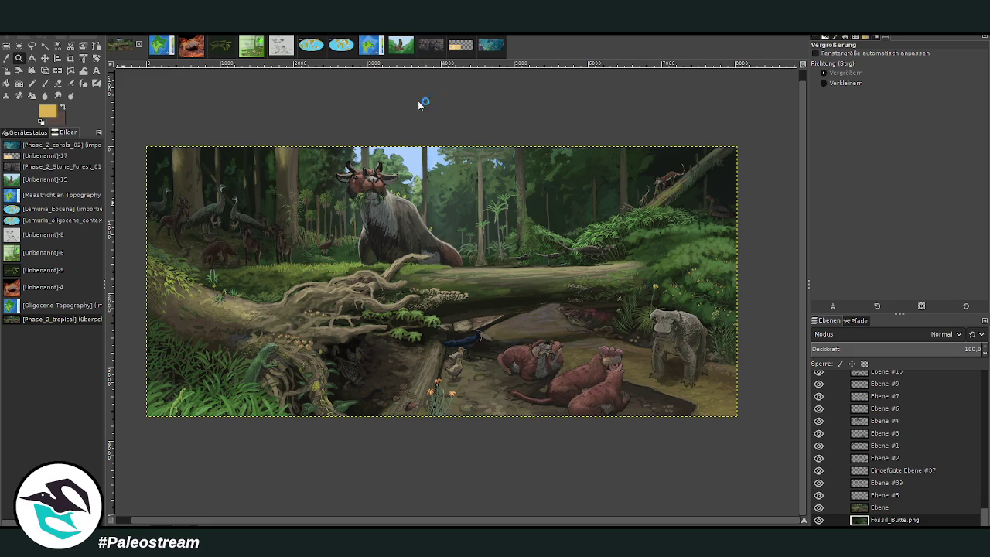
Paste the Phase_2_tropical_wip forest scene as a separate new single-layer image.
{"action": "key", "text": "ctrl+shift+v"}
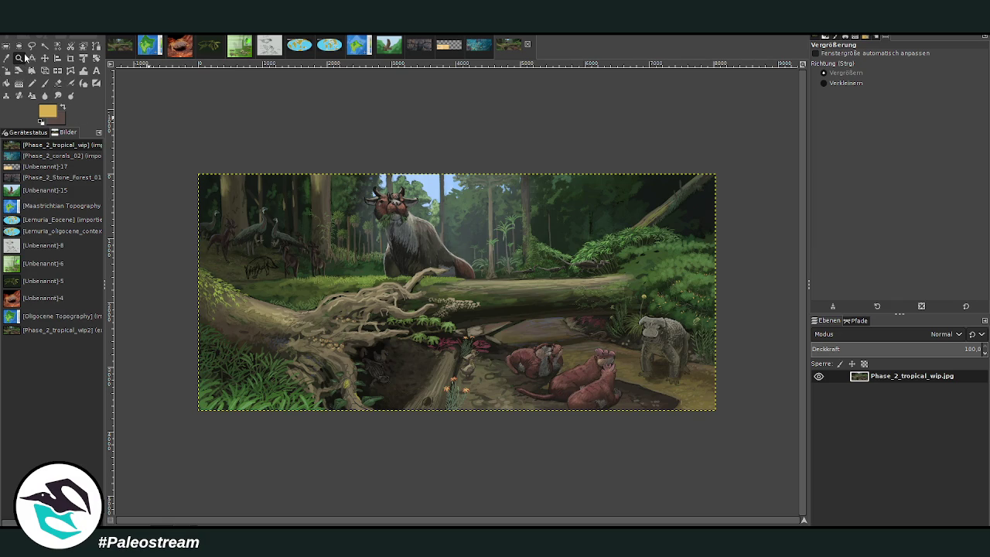
{"action": "left_click", "coordinate": [32, 57]}
Compare the wip and wip2 versions, then return to the layered file with Ebene #5 selected.
{"action": "key", "text": "z"}
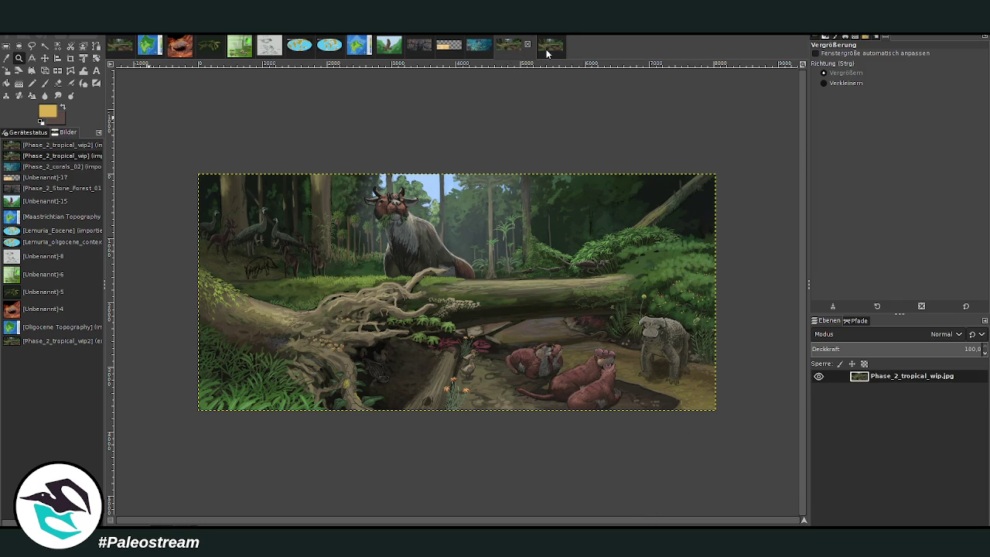
{"action": "left_click", "coordinate": [503, 53]}
{"action": "left_click", "coordinate": [550, 52]}
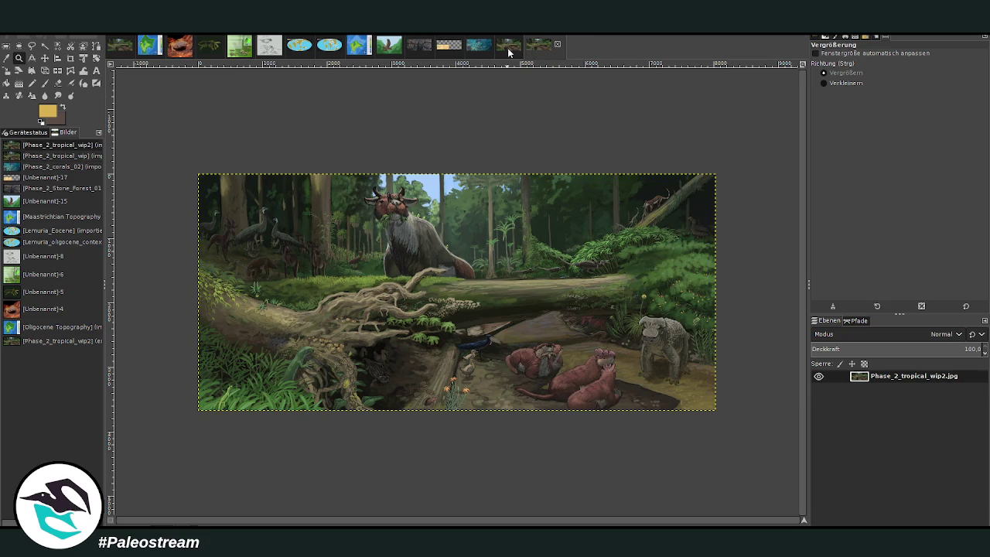
{"action": "left_click", "coordinate": [514, 52]}
{"action": "left_click", "coordinate": [544, 49]}
{"action": "left_click", "coordinate": [507, 52]}
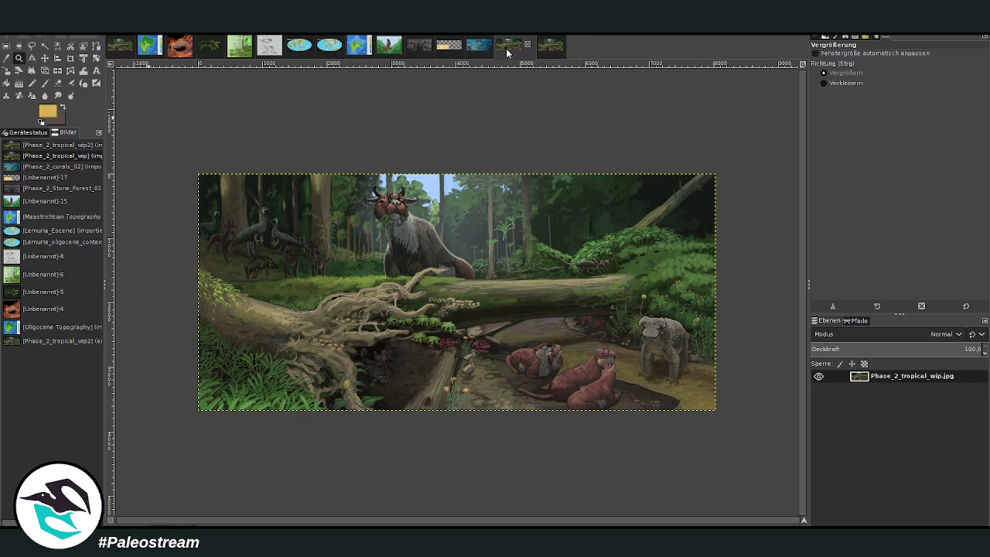
{"action": "left_click", "coordinate": [547, 48]}
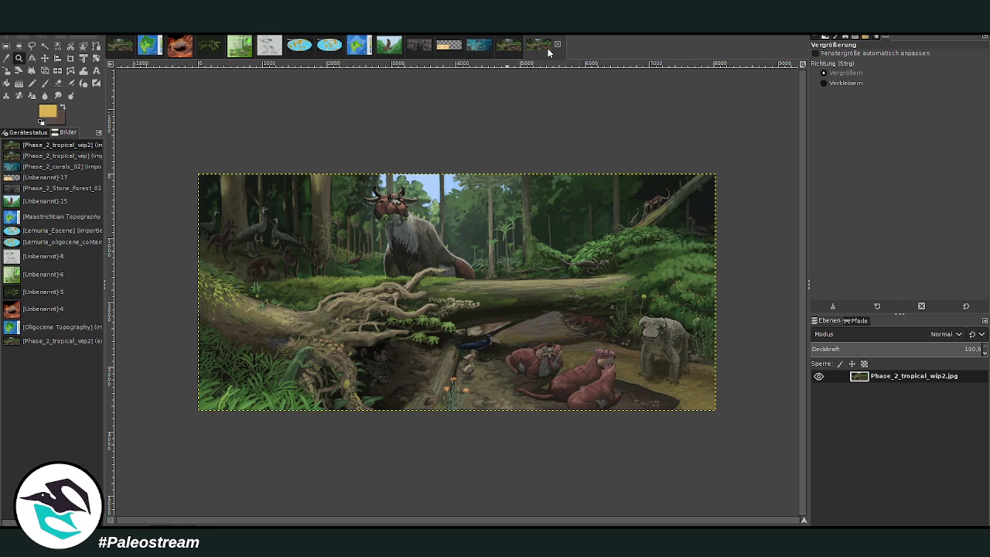
{"action": "left_click", "coordinate": [119, 49]}
{"action": "left_click", "coordinate": [892, 495]}
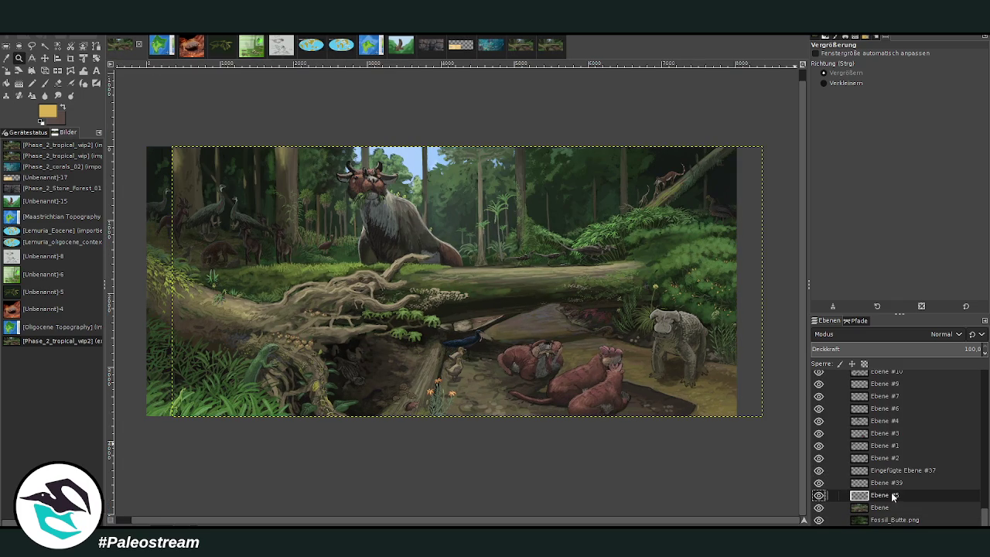
Set Ebene #39 to 100 opacity and add a new layer above it at about 79 opacity.
{"action": "left_click", "coordinate": [892, 483]}
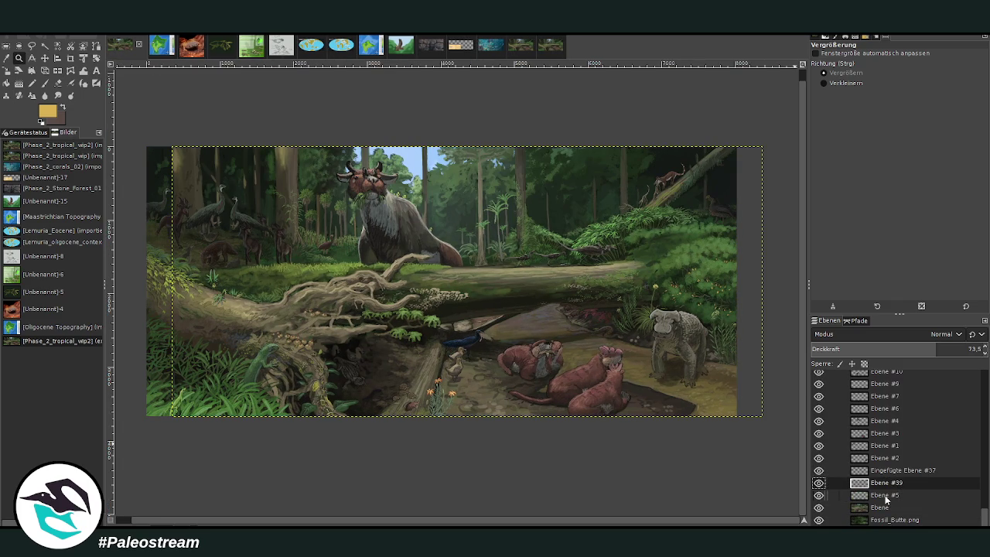
{"action": "left_click_drag", "start_coordinate": [959, 348], "coordinate": [951, 362]}
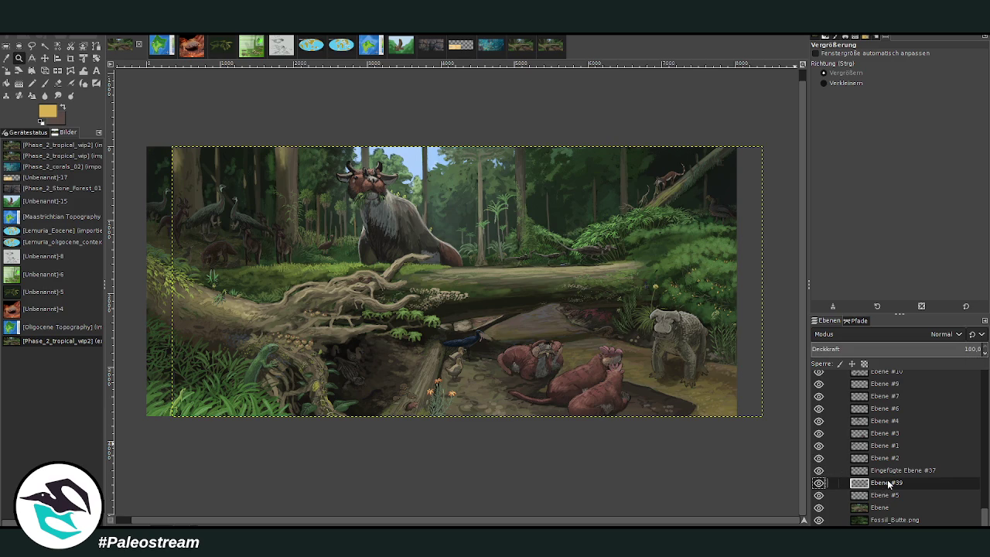
{"action": "key", "text": "shift+ctrl+n"}
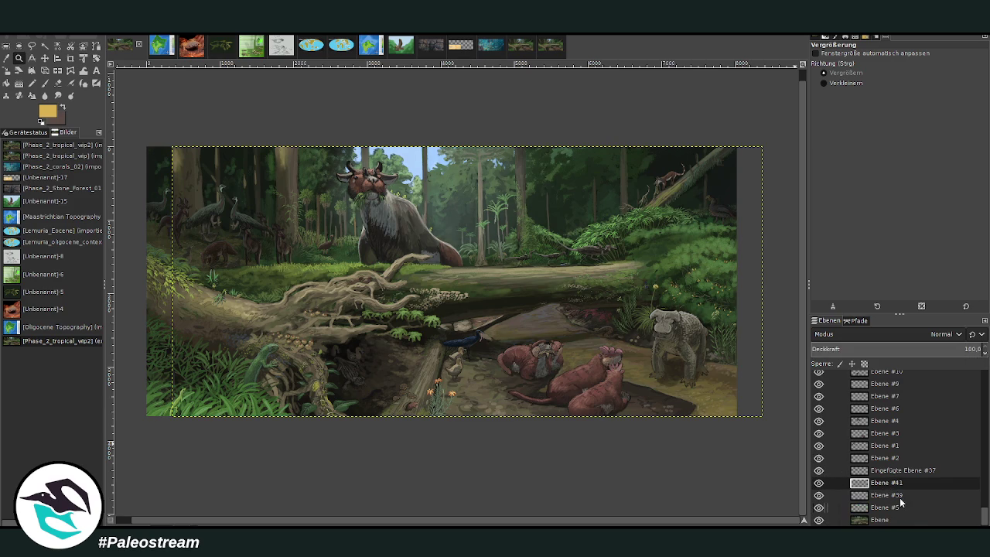
{"action": "left_click_drag", "start_coordinate": [955, 349], "coordinate": [935, 360]}
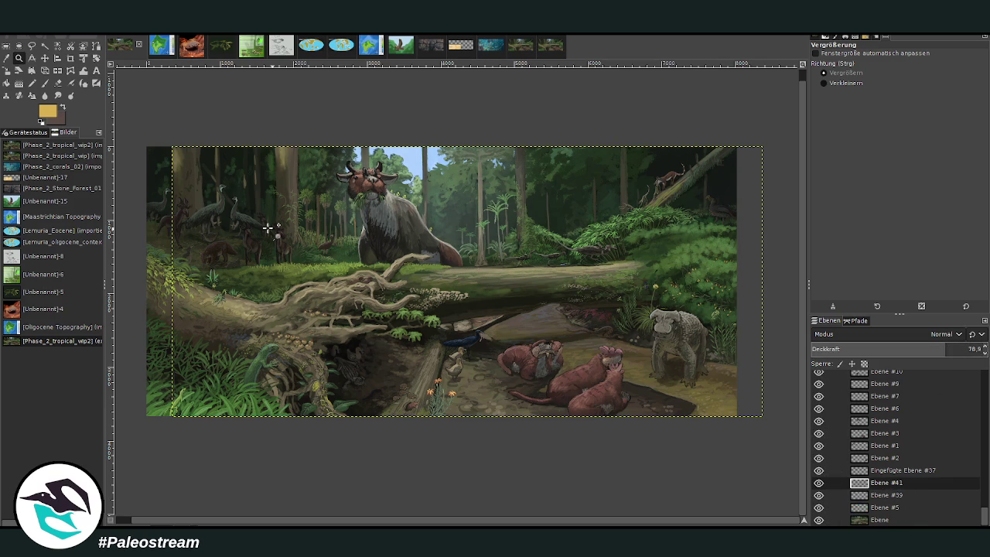
{"action": "left_click", "coordinate": [892, 500]}
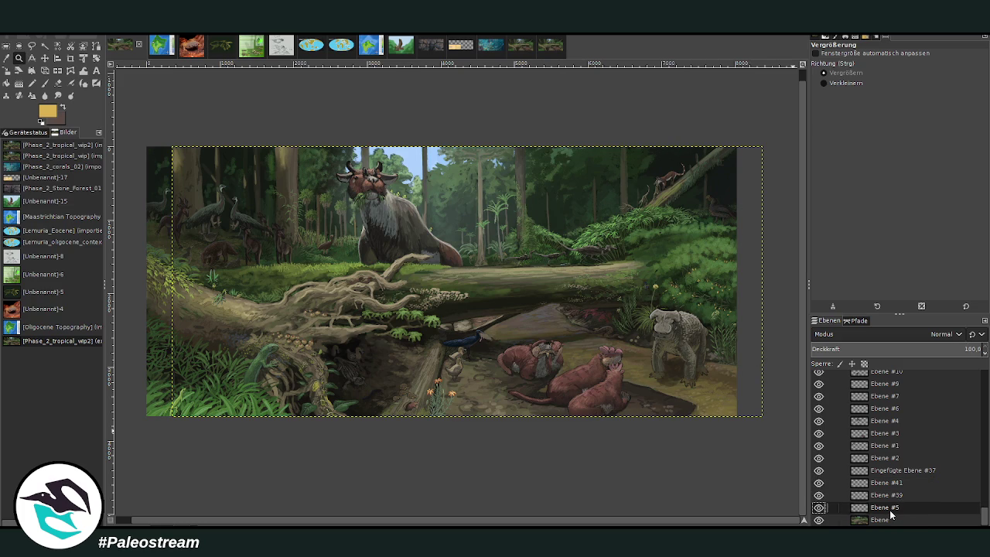
{"action": "scroll", "coordinate": [890, 517], "scroll_direction": "down", "scroll_amount": 1}
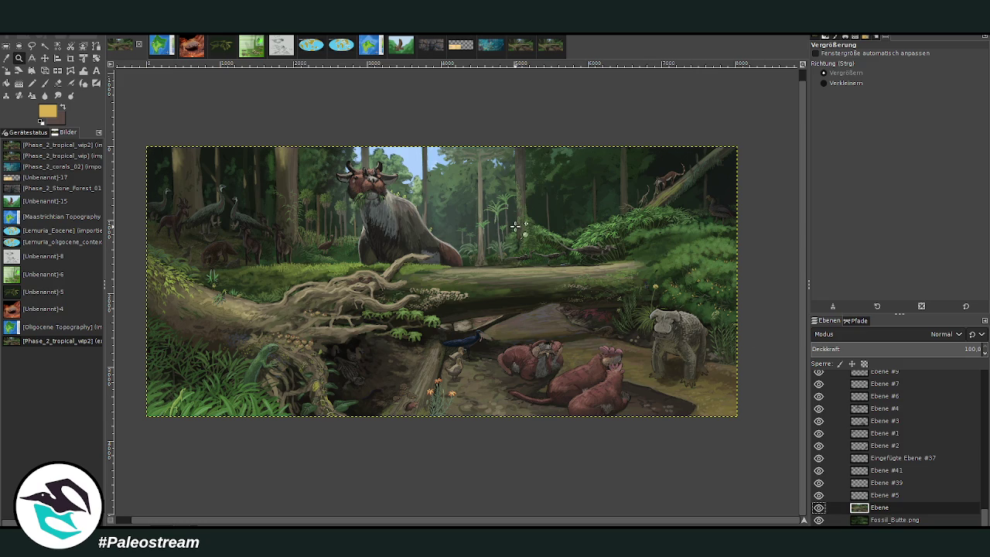
Flip between the wip and wip2 images, ending on Phase_2_tropical_wip2.jpg.
{"action": "left_click", "coordinate": [510, 46]}
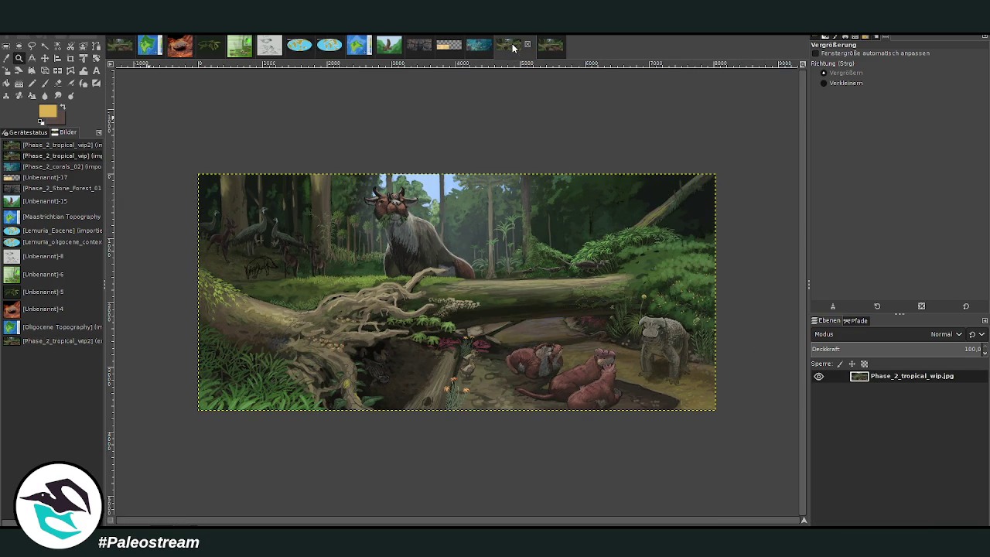
{"action": "left_click", "coordinate": [544, 54]}
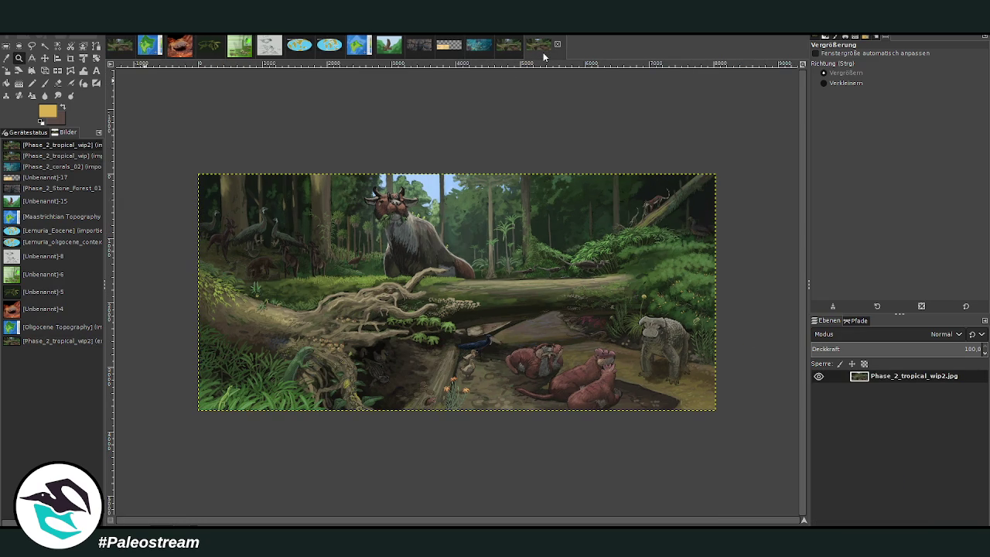
{"action": "left_click", "coordinate": [502, 48]}
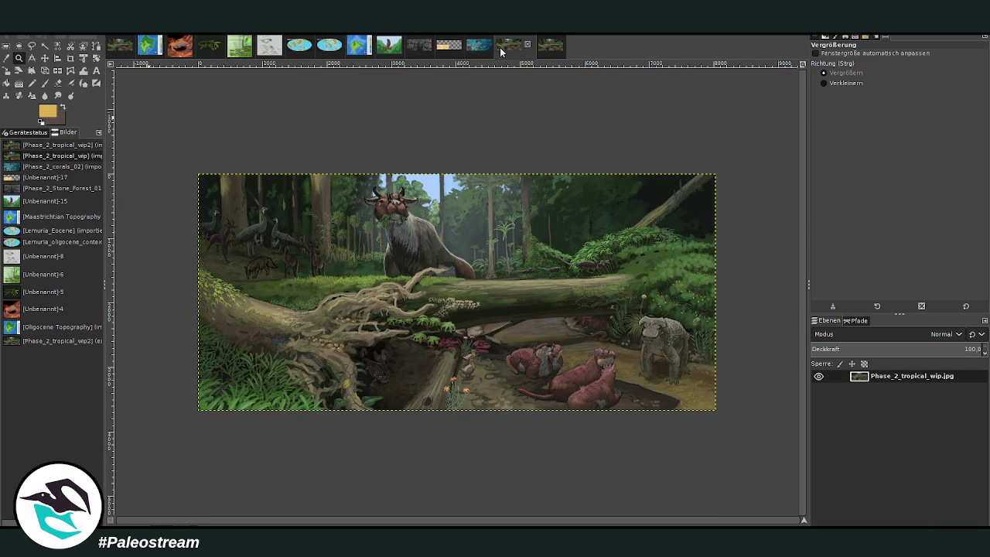
{"action": "left_click", "coordinate": [543, 46]}
Rotate the wip2 image by -5.62° with the Rotate tool.
{"action": "key", "text": "shift+r"}
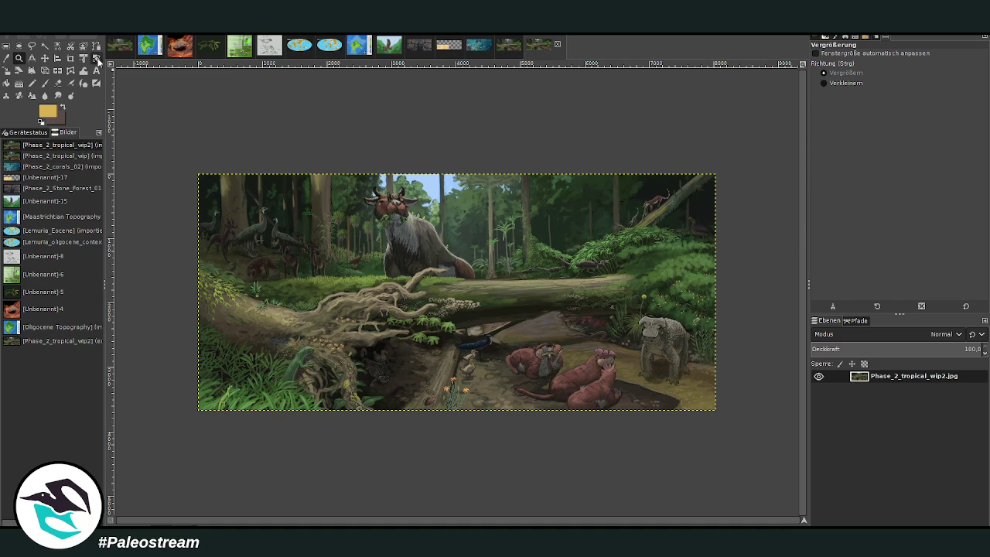
{"action": "left_click_drag", "start_coordinate": [274, 264], "coordinate": [258, 279]}
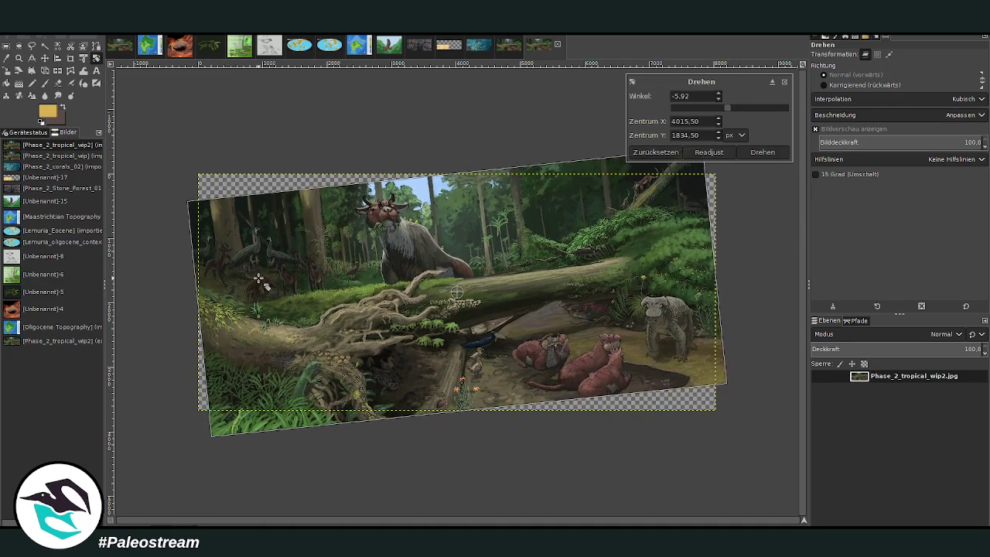
{"action": "left_click_drag", "start_coordinate": [258, 278], "coordinate": [259, 275]}
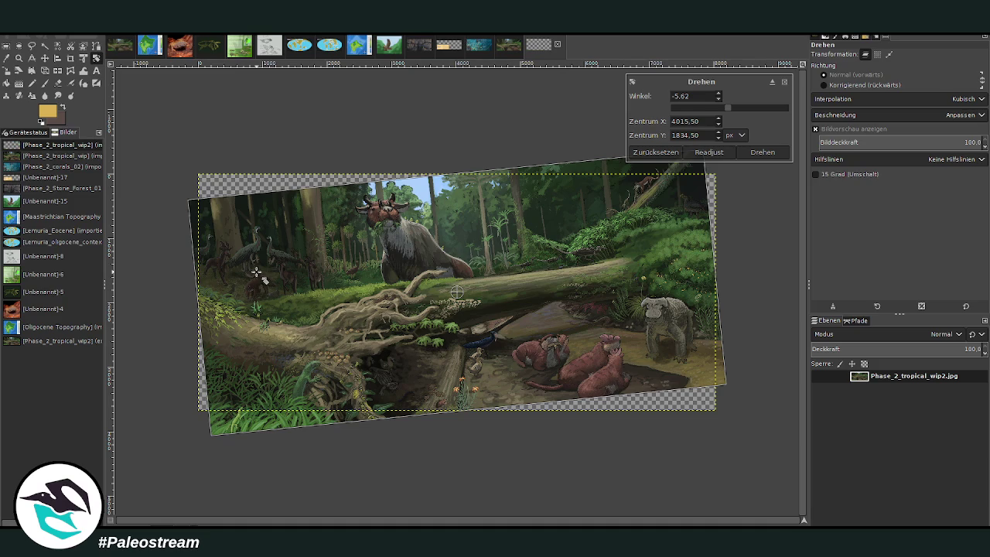
{"action": "left_click", "coordinate": [762, 153]}
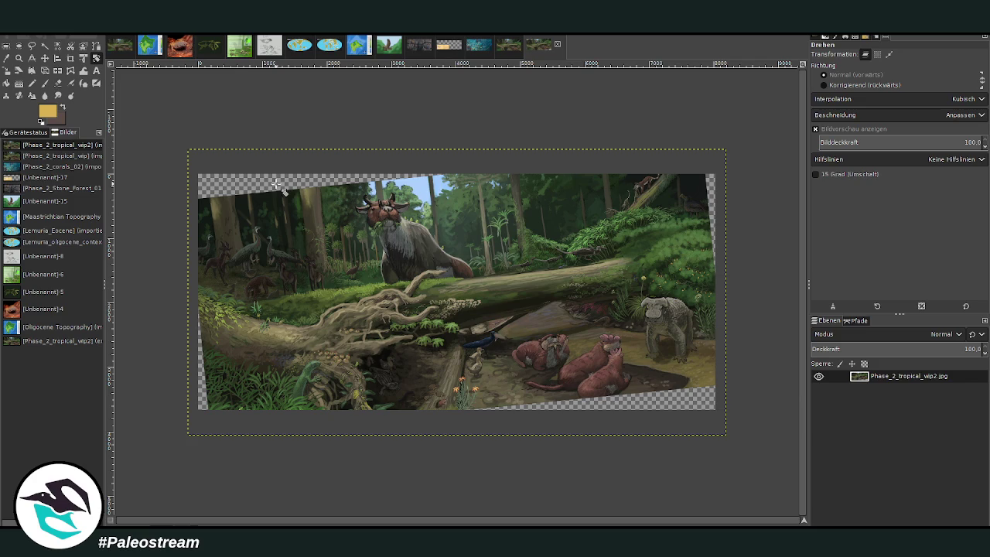
{"action": "left_click", "coordinate": [6, 59]}
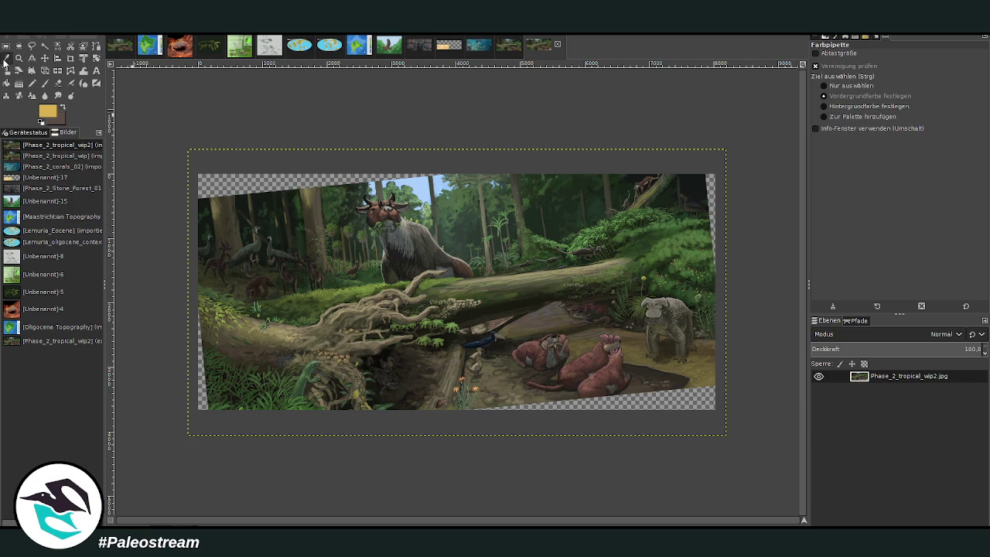
With a large brush and a sampled dark colour, paint over the transparent right-edge strip.
{"action": "left_click", "coordinate": [696, 181]}
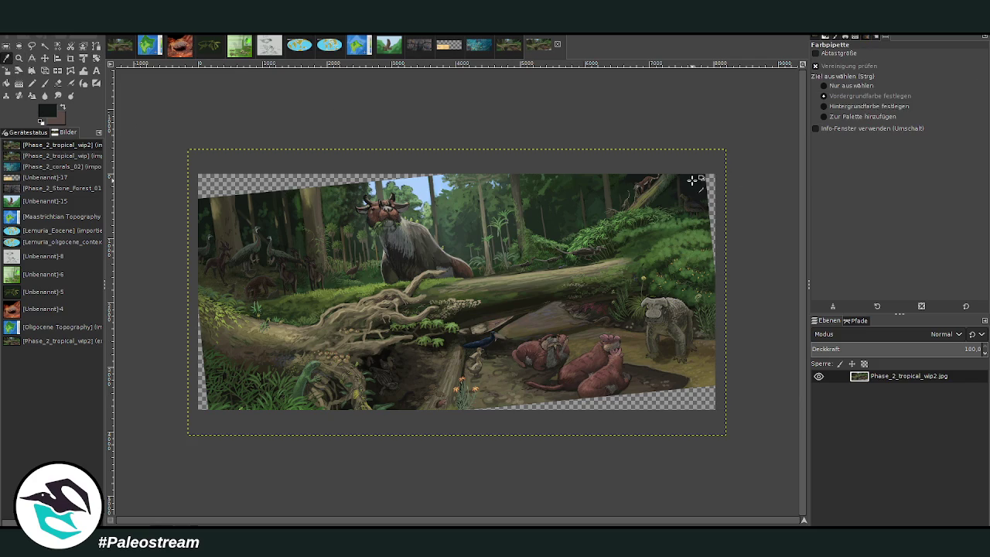
{"action": "left_click", "coordinate": [45, 83]}
{"action": "mouse_move", "coordinate": [827, 109]}
{"action": "left_mouse_down"}
{"action": "mouse_move", "coordinate": [856, 109]}
{"action": "mouse_move", "coordinate": [823, 109]}
{"action": "left_mouse_up"}
{"action": "left_click", "coordinate": [957, 71]}
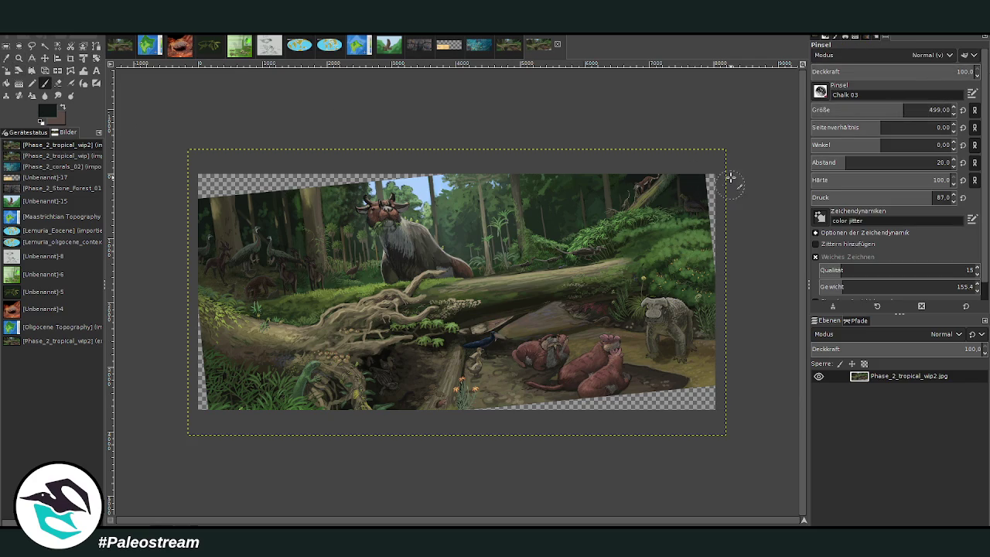
{"action": "mouse_move", "coordinate": [710, 181]}
{"action": "left_mouse_down"}
{"action": "mouse_move", "coordinate": [724, 224]}
{"action": "mouse_move", "coordinate": [726, 293]}
{"action": "left_mouse_up"}
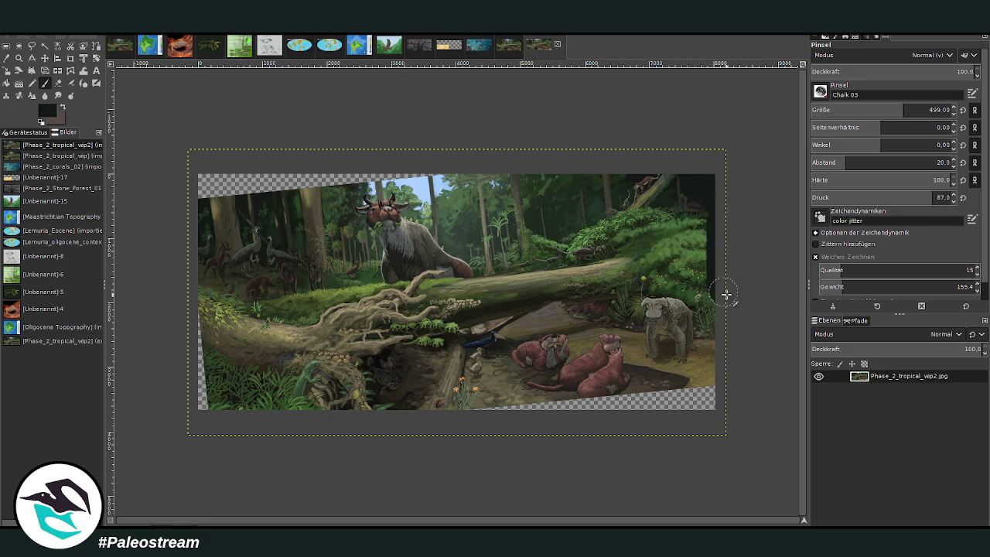
Fill the transparent bottom-right corner with sampled greens and browns at brush size 230.
{"action": "left_click", "coordinate": [708, 238], "text": "ctrl"}
{"action": "left_click", "coordinate": [869, 107]}
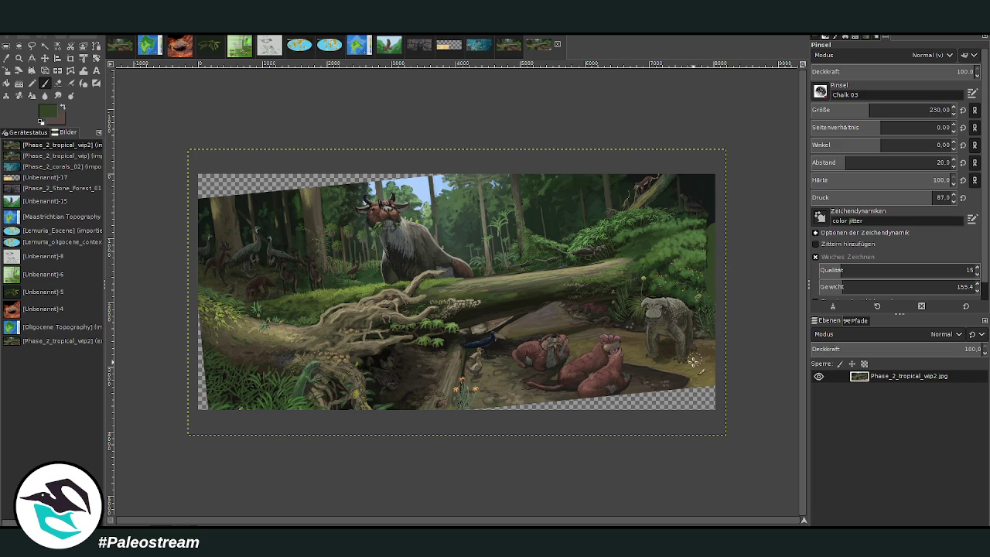
{"action": "mouse_move", "coordinate": [643, 384]}
{"action": "left_mouse_down"}
{"action": "mouse_move", "coordinate": [529, 414]}
{"action": "mouse_move", "coordinate": [490, 405]}
{"action": "mouse_move", "coordinate": [666, 395]}
{"action": "mouse_move", "coordinate": [678, 379]}
{"action": "mouse_move", "coordinate": [672, 415]}
{"action": "mouse_move", "coordinate": [685, 361]}
{"action": "left_mouse_up"}
{"action": "left_click", "coordinate": [688, 394], "text": "ctrl"}
{"action": "left_click", "coordinate": [690, 257], "text": "ctrl"}
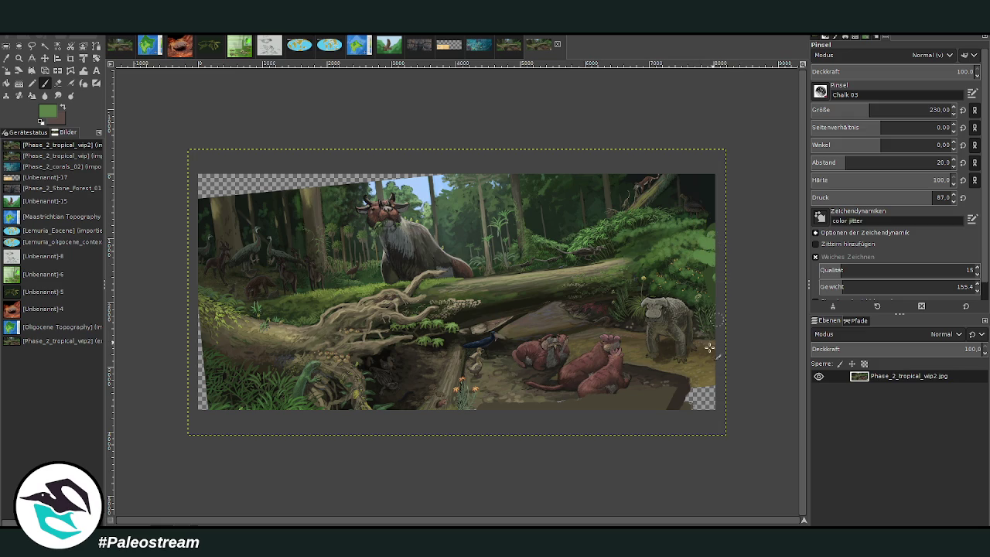
{"action": "left_click", "coordinate": [701, 373], "text": "ctrl"}
{"action": "mouse_move", "coordinate": [705, 374]}
{"action": "left_mouse_down"}
{"action": "mouse_move", "coordinate": [686, 407]}
{"action": "mouse_move", "coordinate": [709, 390]}
{"action": "left_mouse_up"}
{"action": "mouse_move", "coordinate": [712, 426]}
{"action": "left_mouse_down"}
{"action": "mouse_move", "coordinate": [705, 394]}
{"action": "mouse_move", "coordinate": [687, 406]}
{"action": "left_mouse_up"}
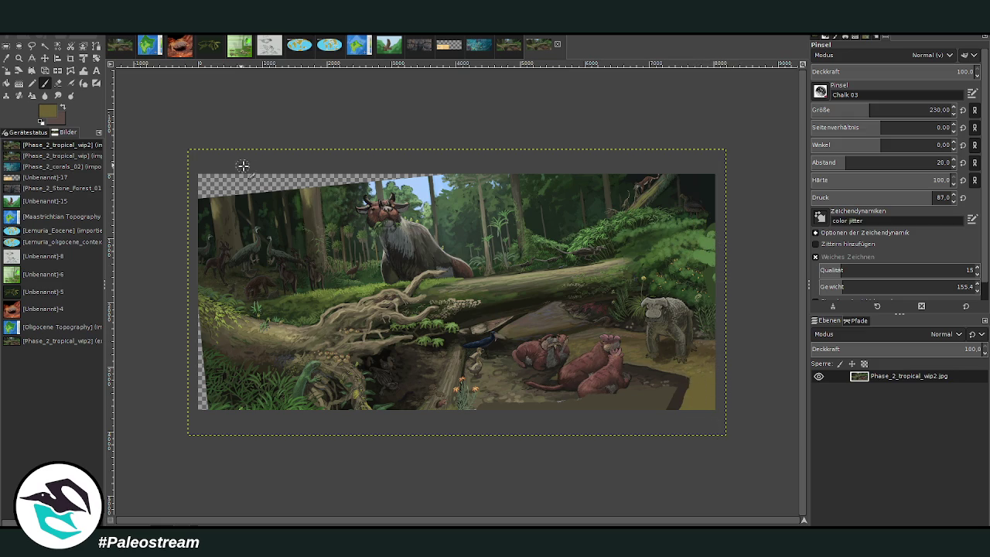
Paint sampled near-black over part of the transparent top-left corner.
{"action": "left_click", "coordinate": [243, 203], "text": "ctrl"}
{"action": "mouse_move", "coordinate": [241, 201]}
{"action": "left_mouse_down"}
{"action": "mouse_move", "coordinate": [239, 181]}
{"action": "mouse_move", "coordinate": [252, 179]}
{"action": "mouse_move", "coordinate": [282, 195]}
{"action": "mouse_move", "coordinate": [294, 167]}
{"action": "mouse_move", "coordinate": [364, 183]}
{"action": "mouse_move", "coordinate": [344, 179]}
{"action": "left_mouse_up"}
{"action": "left_click", "coordinate": [416, 180], "text": "ctrl"}
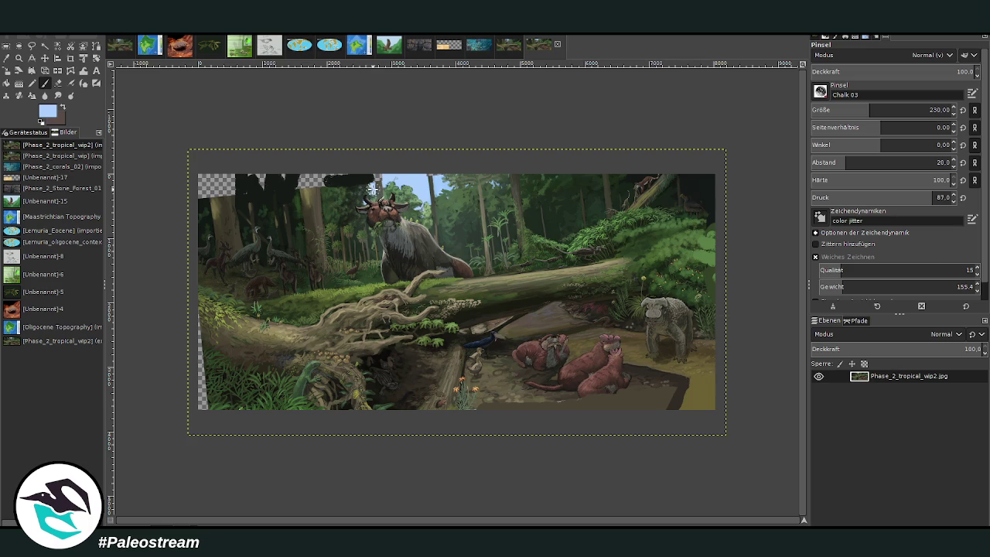
Fill the transparent top-left corner and top edge with sampled sky blue, green and near-black.
{"action": "left_click_drag", "start_coordinate": [376, 183], "coordinate": [368, 184]}
{"action": "left_click", "coordinate": [320, 193], "text": "ctrl"}
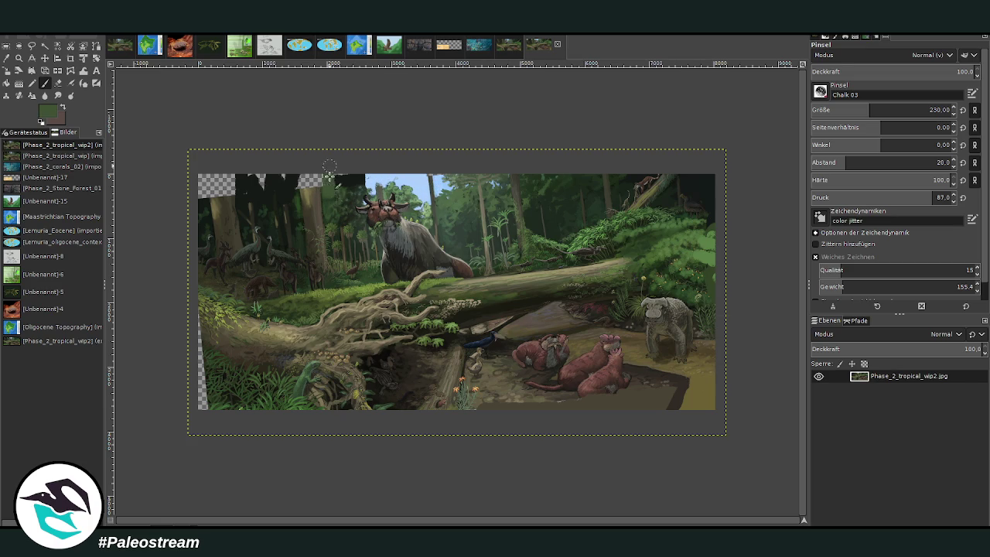
{"action": "left_click_drag", "start_coordinate": [317, 192], "coordinate": [306, 159]}
{"action": "left_click", "coordinate": [233, 204], "text": "ctrl"}
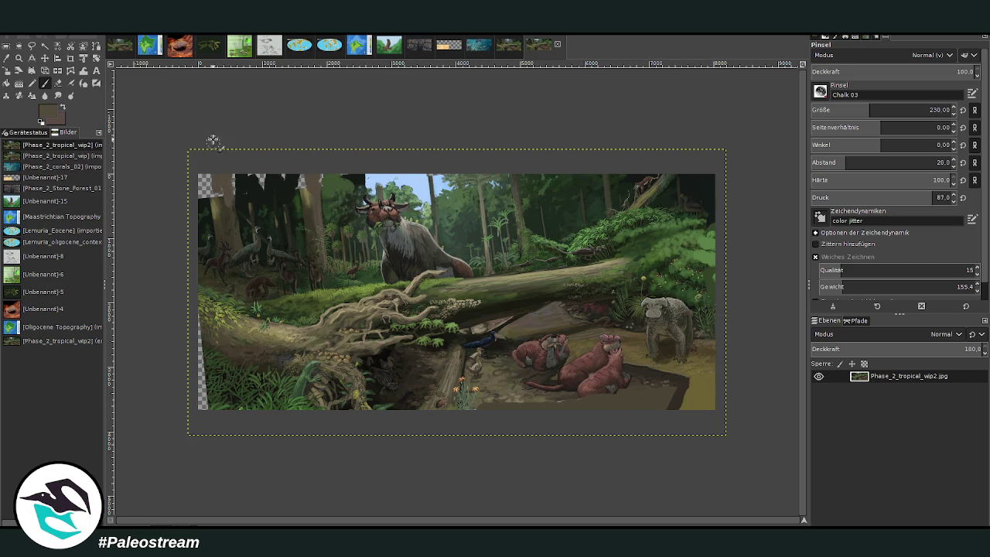
{"action": "left_click", "coordinate": [236, 202], "text": "ctrl"}
{"action": "mouse_move", "coordinate": [235, 187]}
{"action": "left_mouse_down"}
{"action": "mouse_move", "coordinate": [208, 185]}
{"action": "mouse_move", "coordinate": [331, 181]}
{"action": "left_mouse_up"}
{"action": "left_click", "coordinate": [356, 205], "text": "ctrl"}
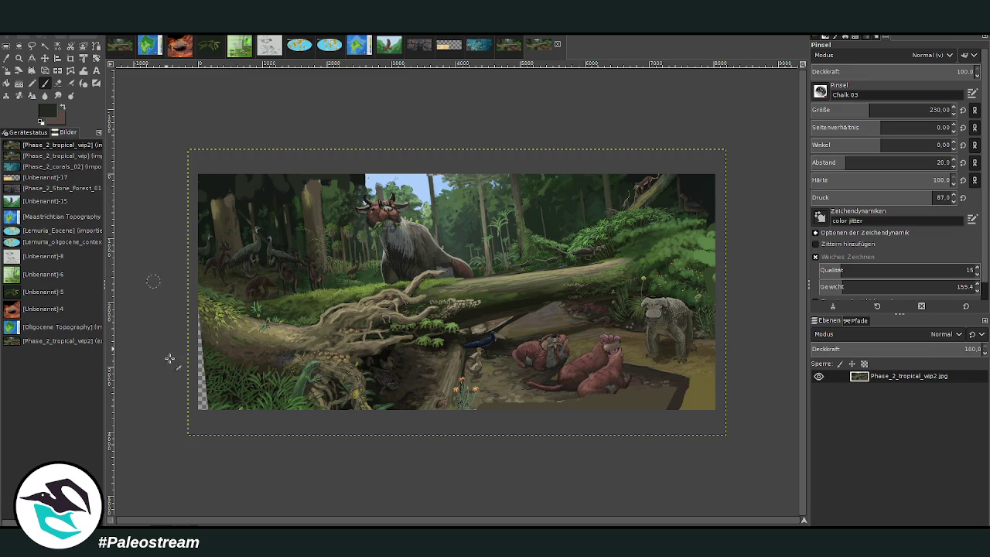
Paint the transparent left-edge strip with green sampled from the lower-left ferns.
{"action": "left_click", "coordinate": [215, 386], "text": "ctrl"}
{"action": "left_click_drag", "start_coordinate": [207, 384], "coordinate": [202, 333]}
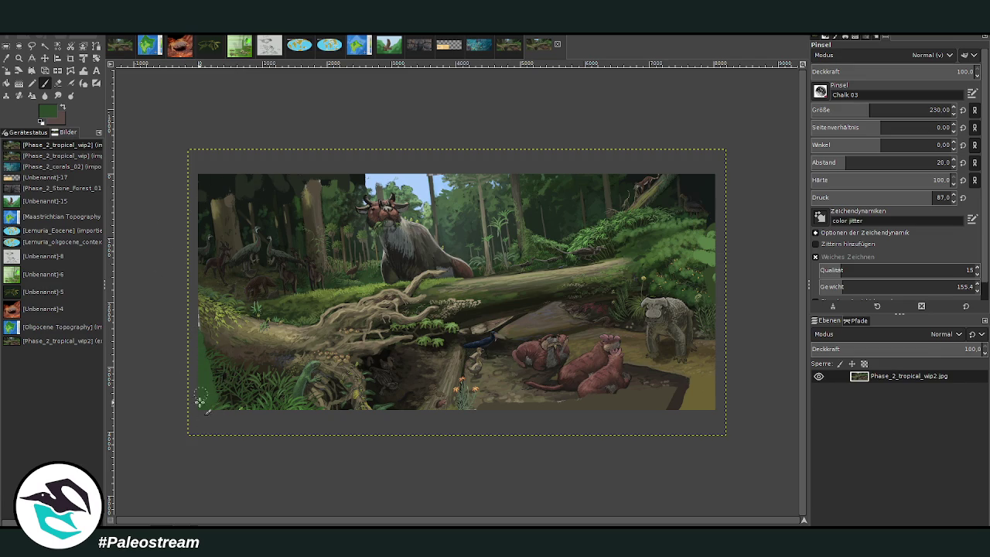
{"action": "left_click", "coordinate": [240, 352], "text": "ctrl"}
{"action": "left_click", "coordinate": [481, 395], "text": "ctrl"}
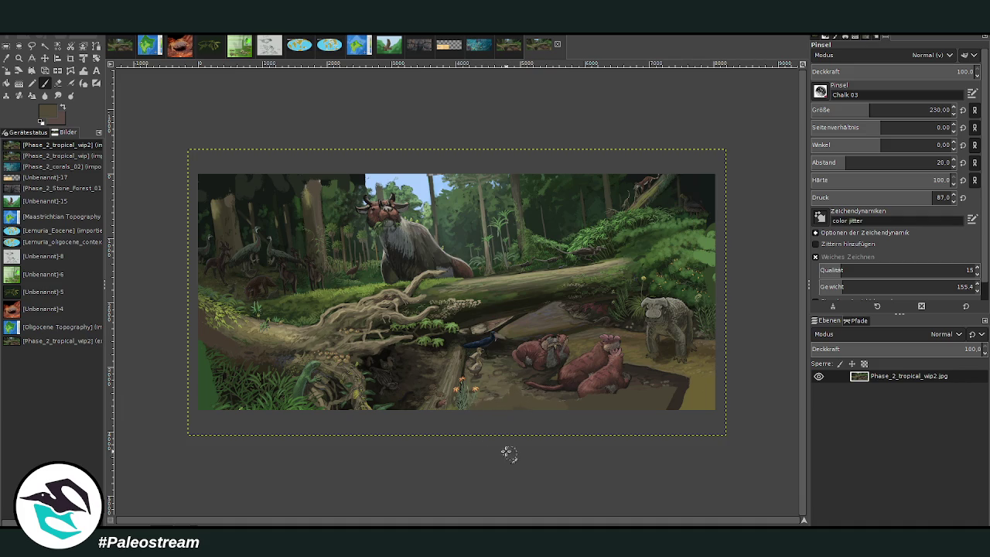
Darken the lower-left grass with near-black at 58 brush opacity.
{"action": "left_click", "coordinate": [224, 396], "text": "ctrl"}
{"action": "left_click_drag", "start_coordinate": [221, 394], "coordinate": [200, 350]}
{"action": "left_click", "coordinate": [906, 73]}
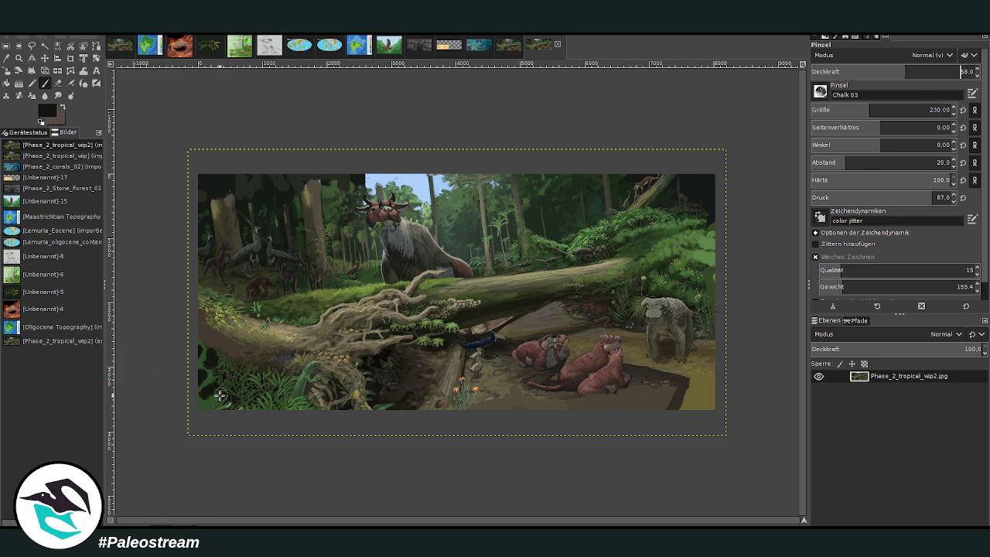
{"action": "left_click_drag", "start_coordinate": [200, 390], "coordinate": [213, 409]}
{"action": "left_click", "coordinate": [418, 179], "text": "ctrl"}
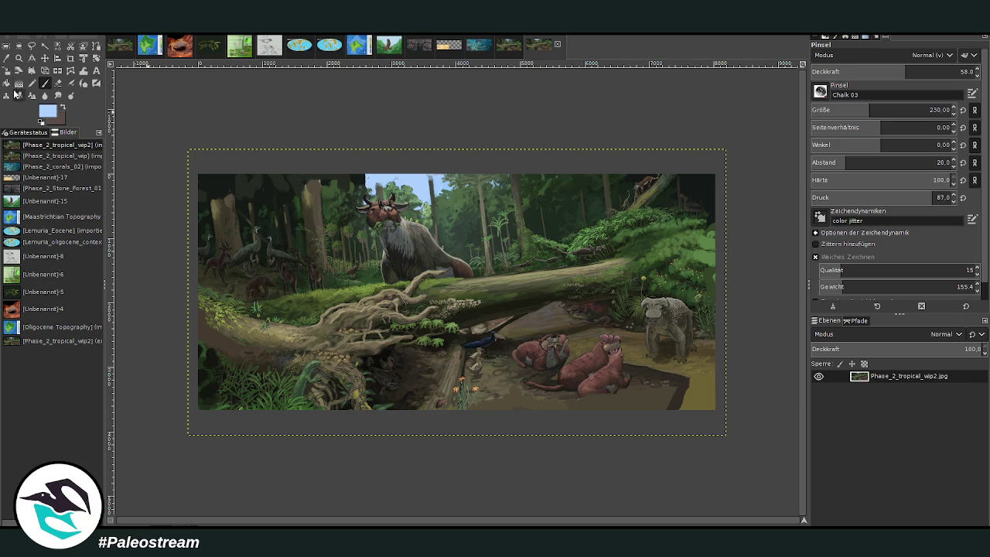
{"action": "left_click", "coordinate": [19, 58]}
{"action": "left_click", "coordinate": [827, 83]}
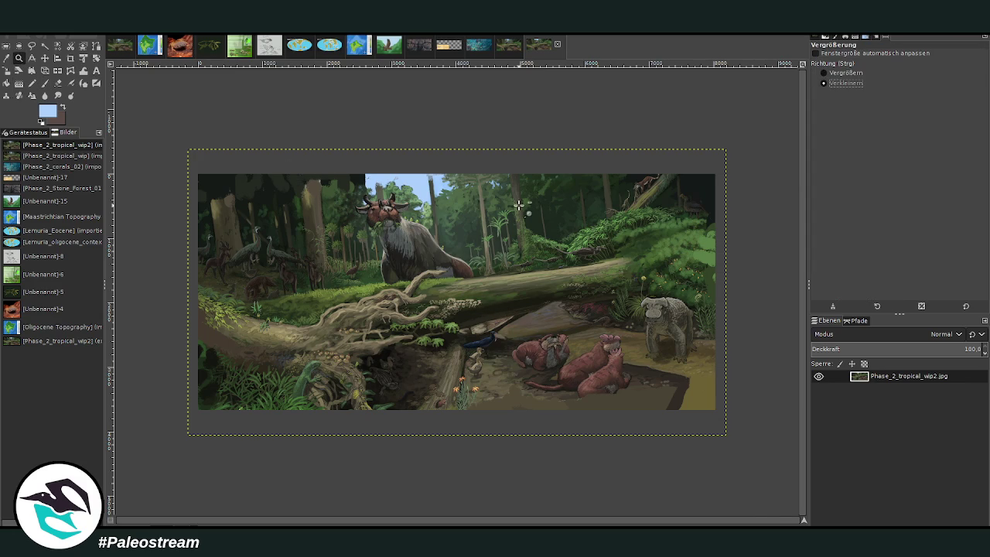
{"action": "left_click", "coordinate": [518, 205]}
{"action": "left_click", "coordinate": [545, 204]}
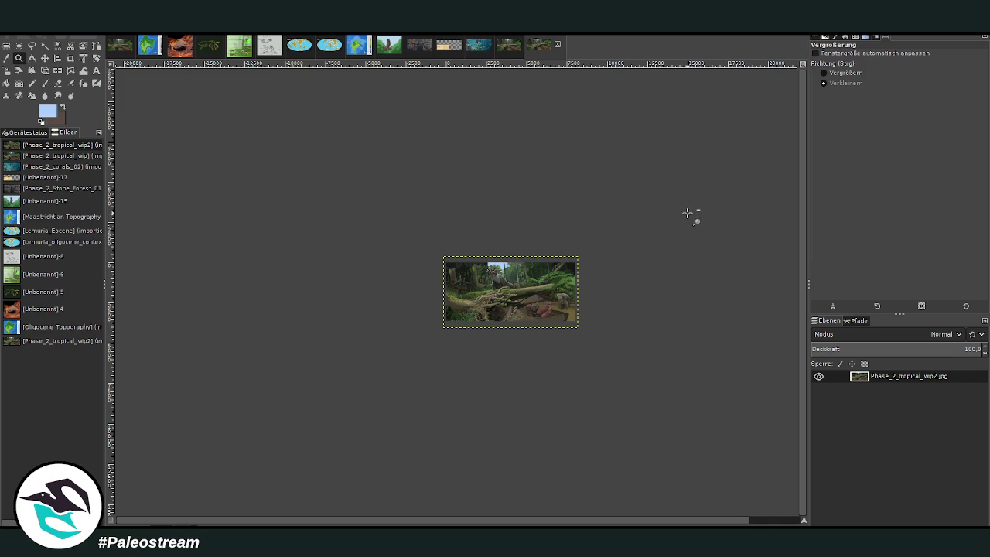
{"action": "key", "text": "ctrl"}
{"action": "left_click_drag", "start_coordinate": [422, 244], "coordinate": [628, 328]}
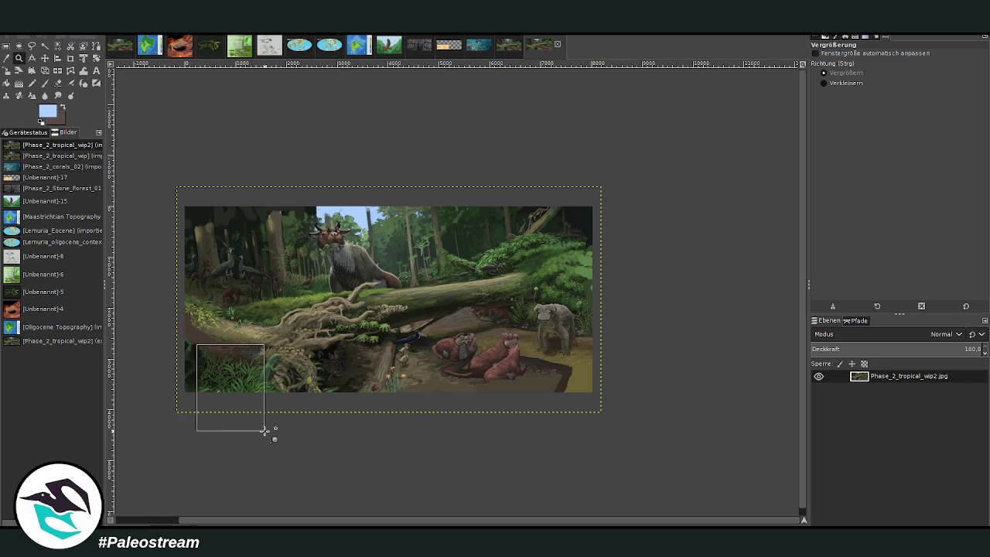
{"action": "left_click_drag", "start_coordinate": [194, 343], "coordinate": [265, 431]}
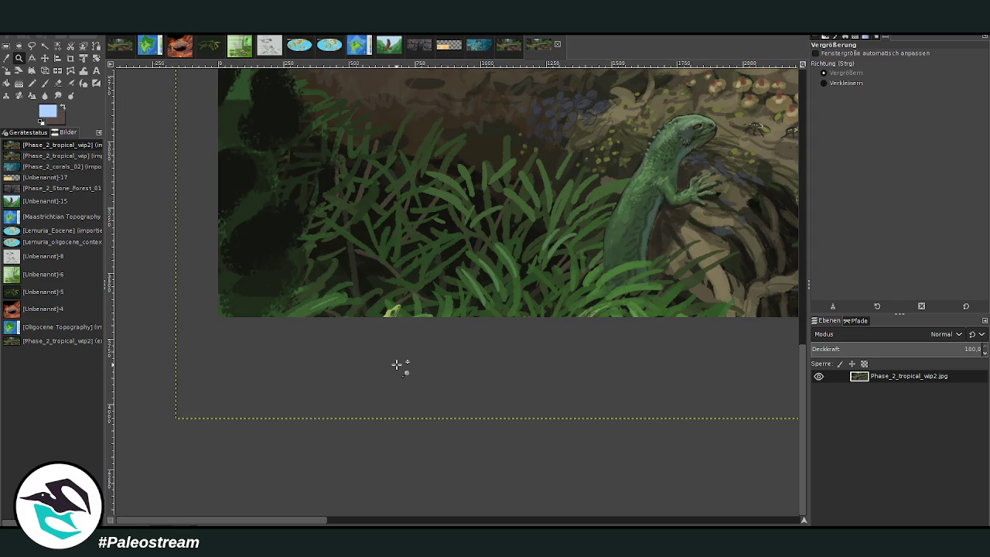
{"action": "left_click", "coordinate": [824, 83]}
{"action": "left_click", "coordinate": [343, 322]}
{"action": "left_click", "coordinate": [375, 237]}
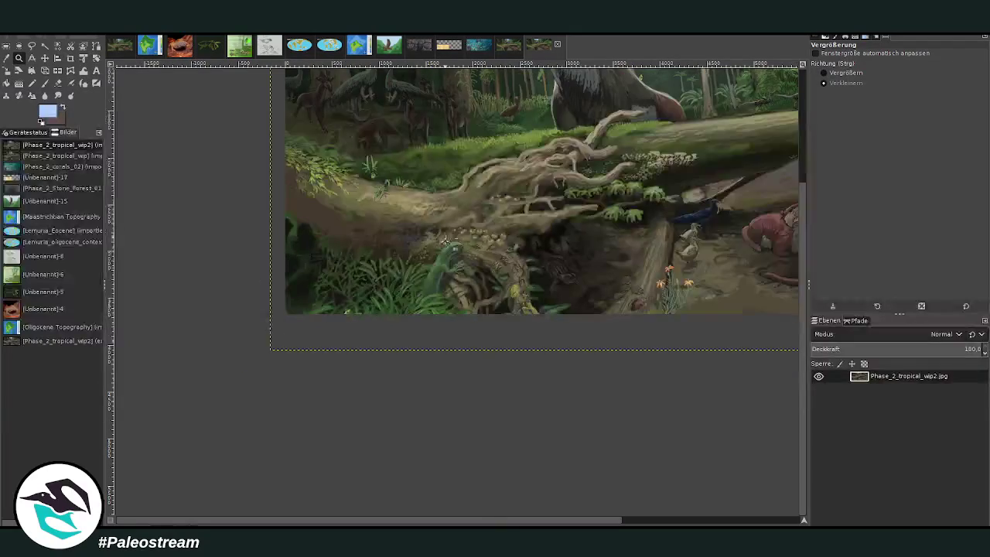
{"action": "left_click_drag", "start_coordinate": [472, 523], "coordinate": [567, 524]}
{"action": "left_click", "coordinate": [412, 397]}
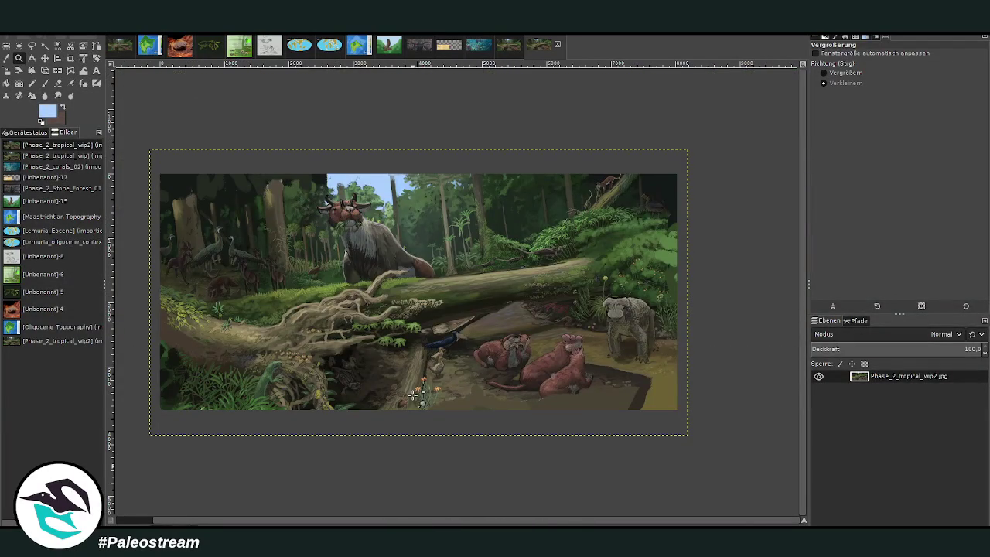
{"action": "left_click", "coordinate": [824, 73]}
{"action": "left_click_drag", "start_coordinate": [153, 151], "coordinate": [688, 409]}
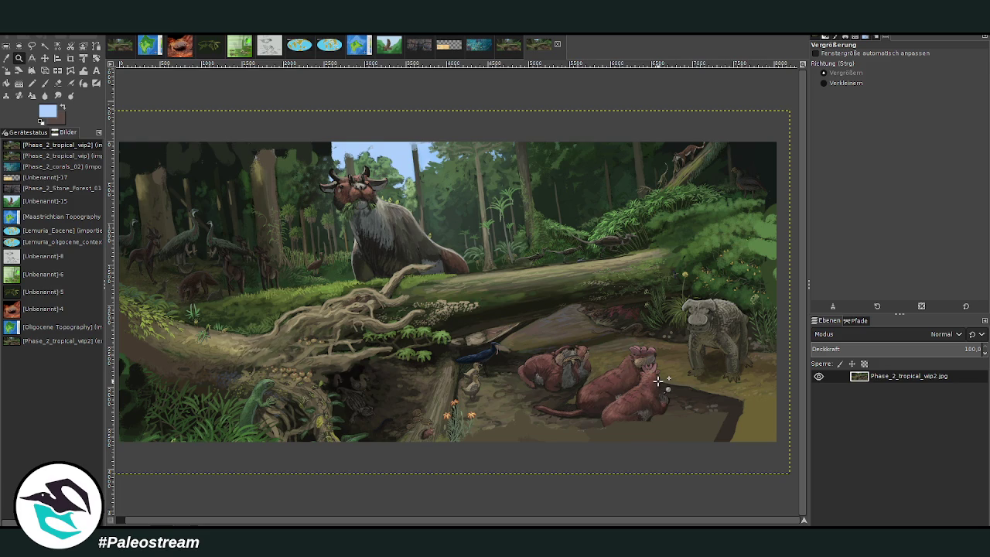
{"action": "mouse_move", "coordinate": [157, 379]}
{"action": "left_mouse_down"}
{"action": "mouse_move", "coordinate": [241, 441]}
{"action": "mouse_move", "coordinate": [298, 464]}
{"action": "left_mouse_up"}
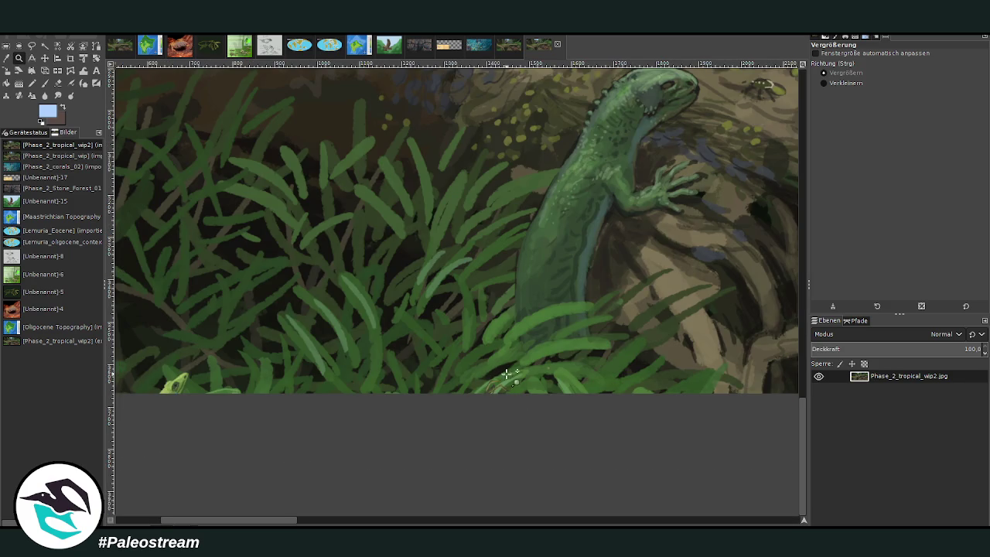
{"action": "left_click", "coordinate": [838, 82]}
{"action": "left_click", "coordinate": [377, 262]}
{"action": "left_click", "coordinate": [376, 263]}
{"action": "left_click", "coordinate": [376, 263]}
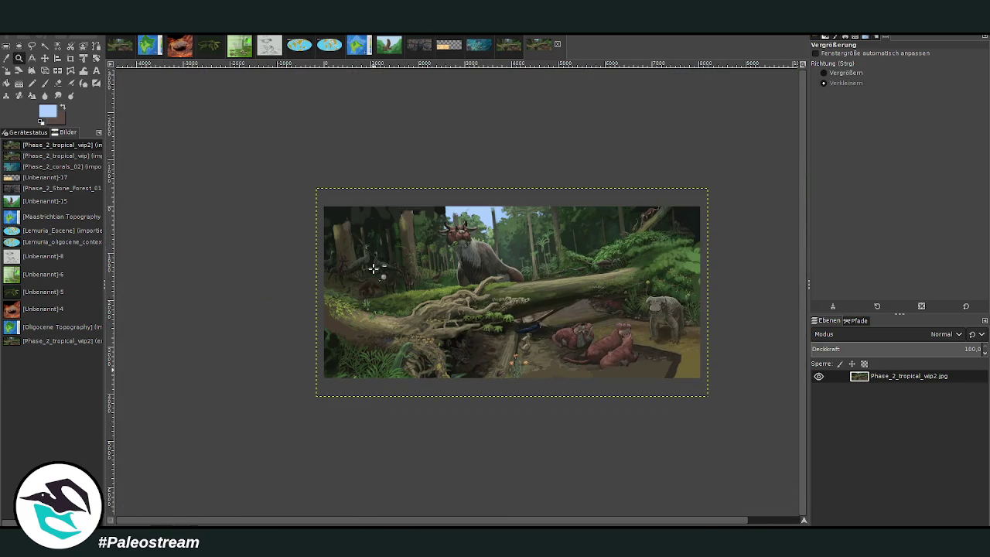
{"action": "left_click", "coordinate": [838, 73]}
{"action": "left_click_drag", "start_coordinate": [303, 198], "coordinate": [730, 398]}
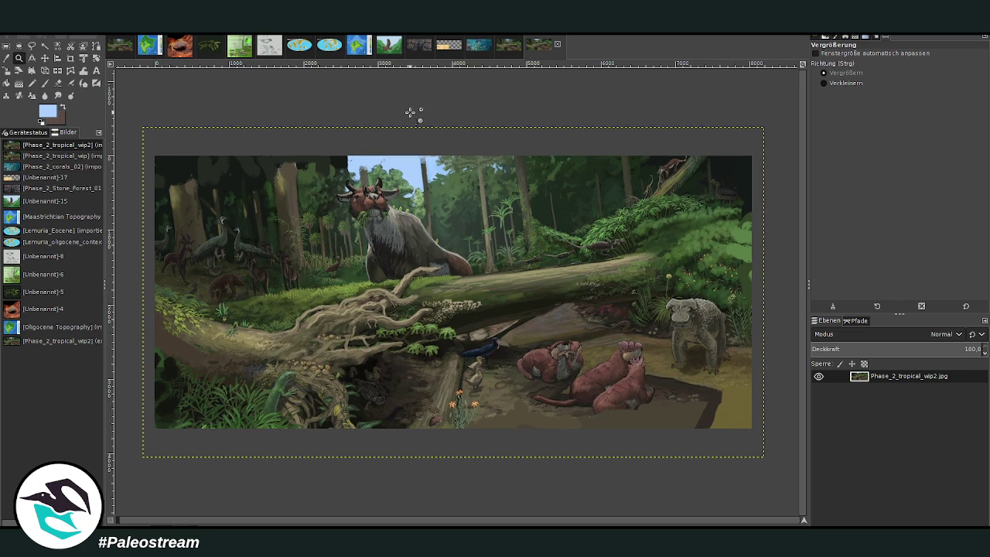
{"action": "left_click_drag", "start_coordinate": [253, 336], "coordinate": [426, 439]}
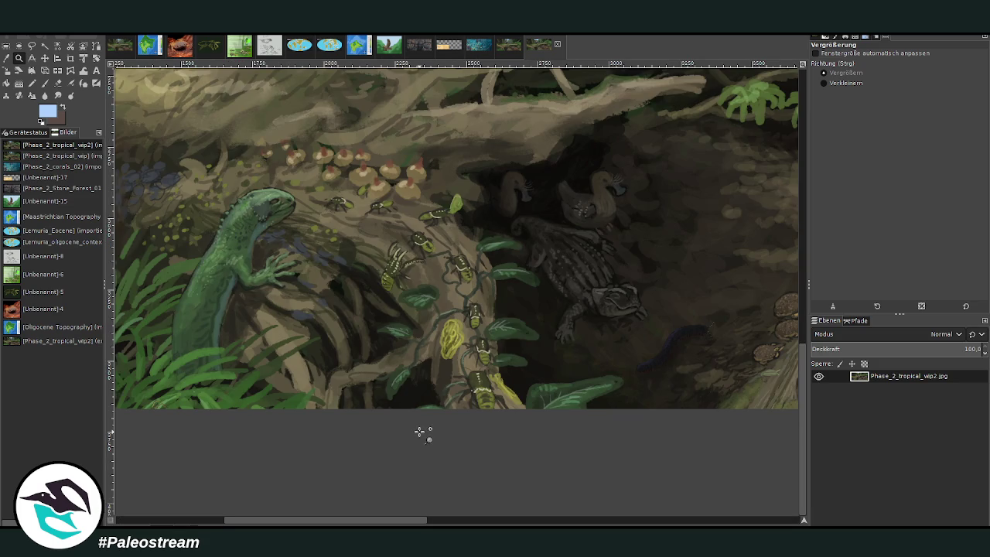
{"action": "left_click", "coordinate": [839, 82]}
{"action": "left_click", "coordinate": [433, 292]}
{"action": "left_click", "coordinate": [436, 296]}
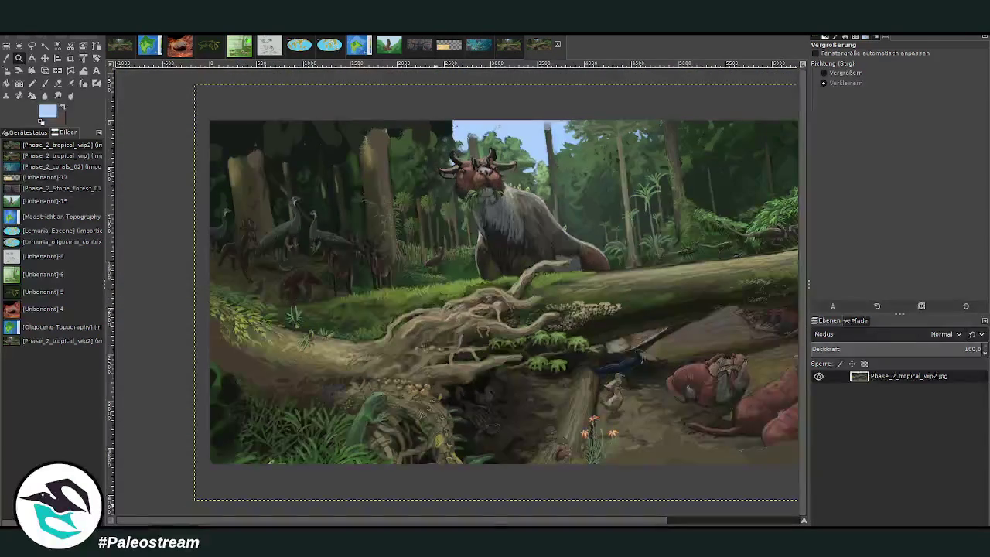
{"action": "scroll", "coordinate": [483, 513], "scroll_direction": "right", "scroll_amount": 3}
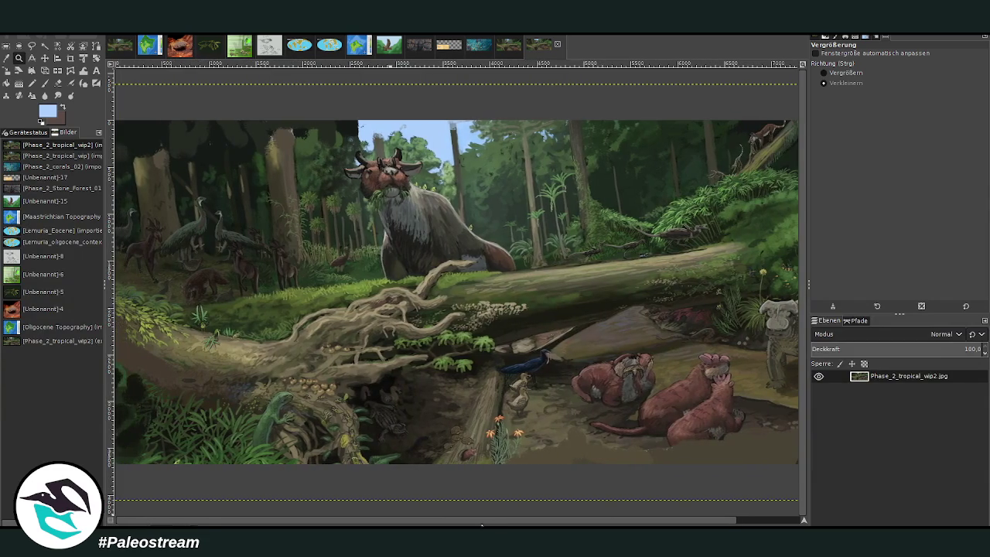
{"action": "scroll", "coordinate": [464, 524], "scroll_direction": "right", "scroll_amount": 2}
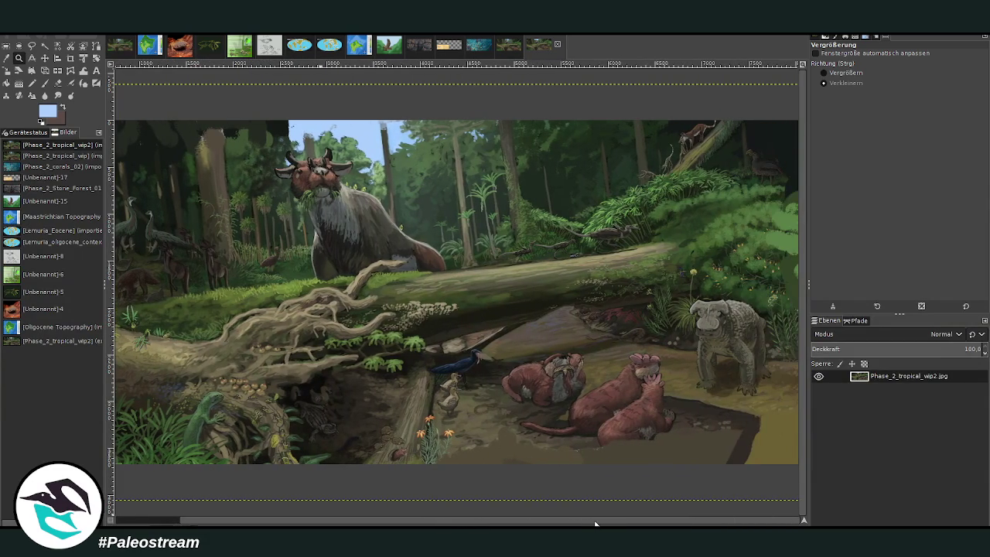
{"action": "scroll", "coordinate": [561, 524], "scroll_direction": "left", "scroll_amount": 3}
{"action": "left_click", "coordinate": [406, 450]}
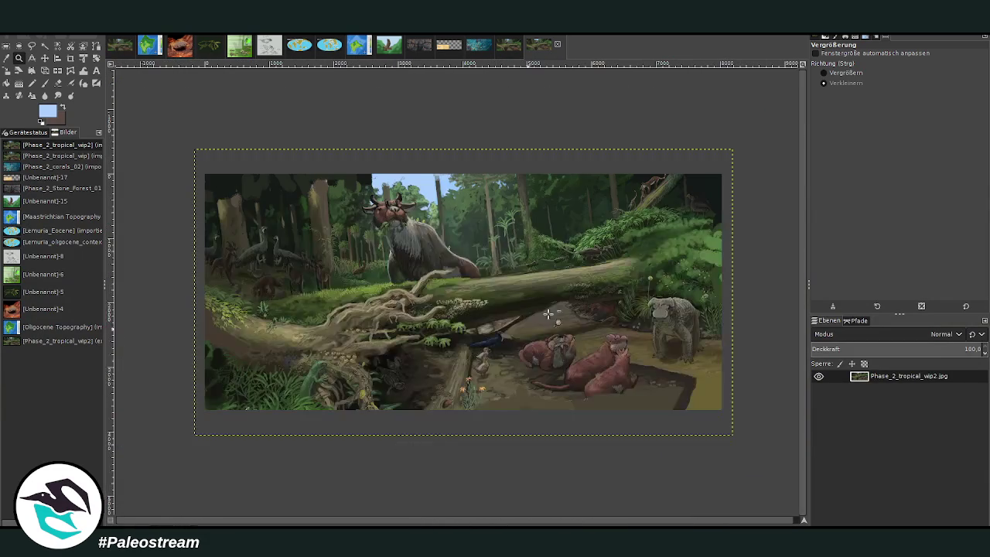
{"action": "left_click_drag", "start_coordinate": [175, 145], "coordinate": [746, 419]}
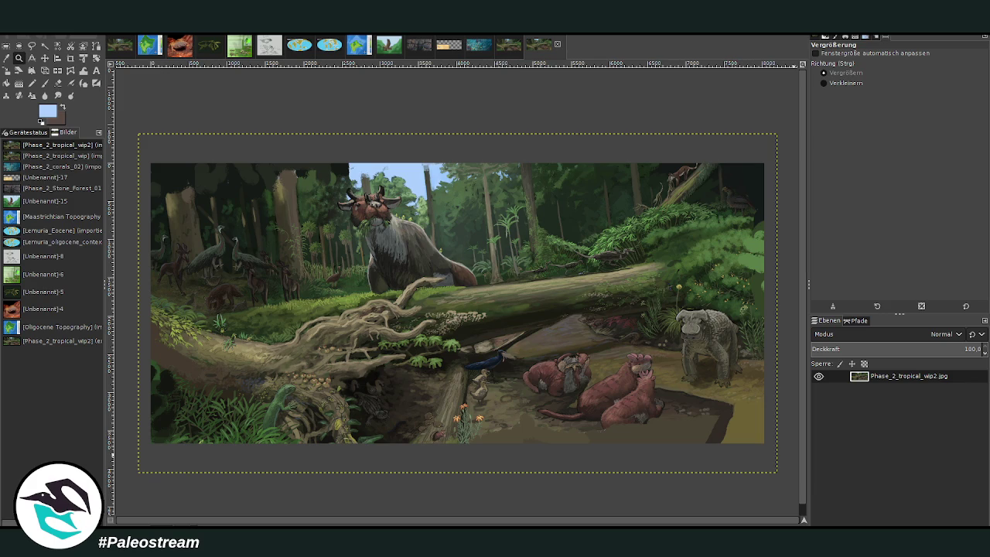
{"action": "left_click", "coordinate": [887, 525], "text": "shift"}
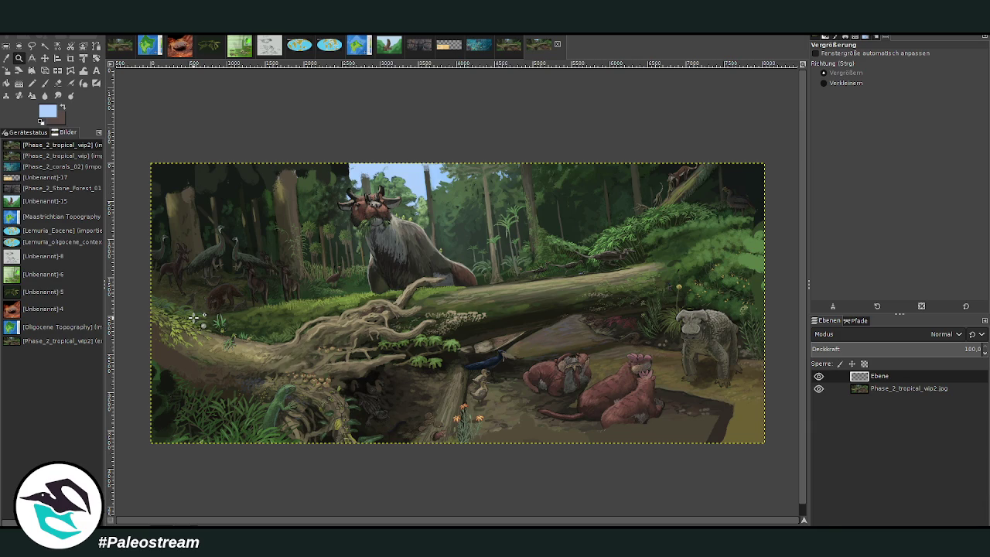
Set the Paintbrush to 35.3 opacity and size 751, loaded with a picked dark brown.
{"action": "left_click", "coordinate": [62, 108]}
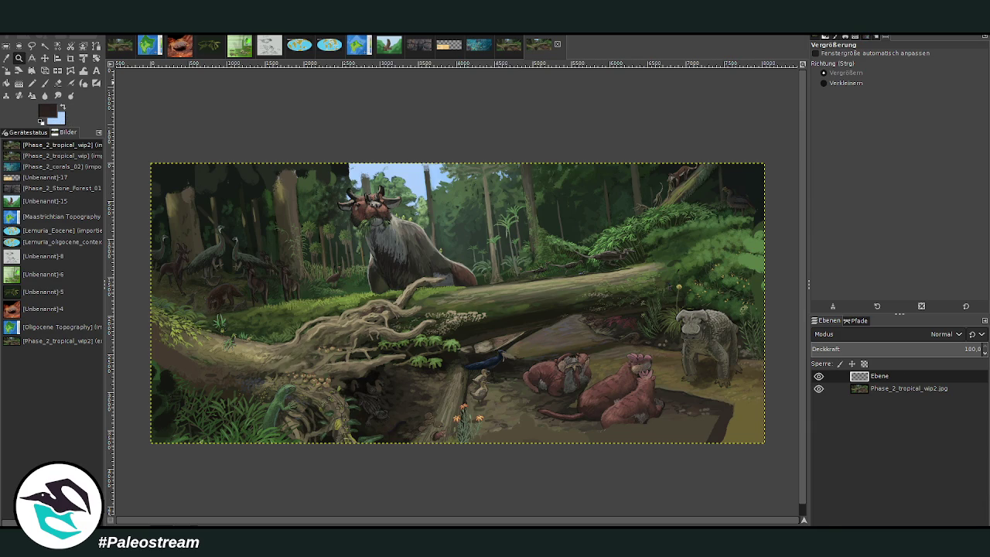
{"action": "left_click", "coordinate": [44, 82]}
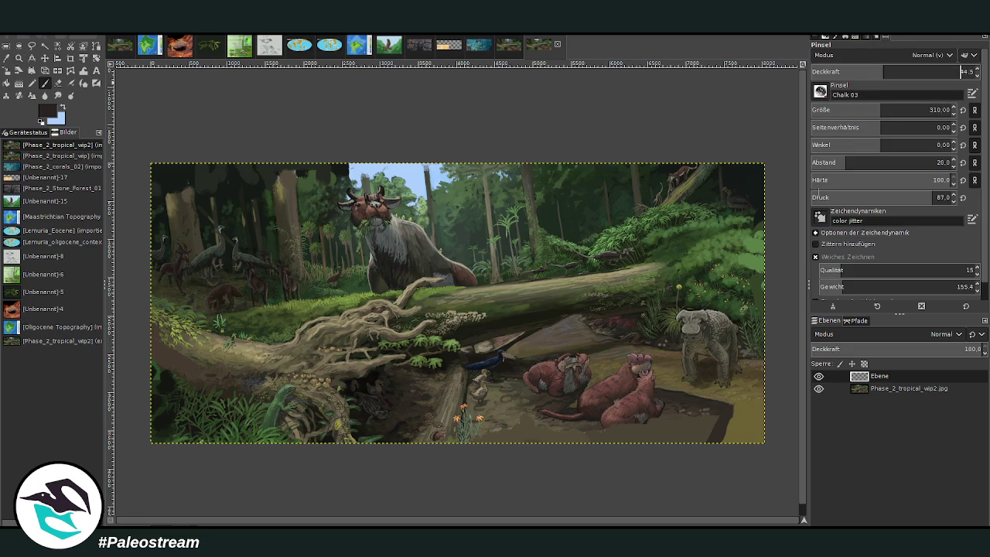
{"action": "left_click", "coordinate": [867, 71]}
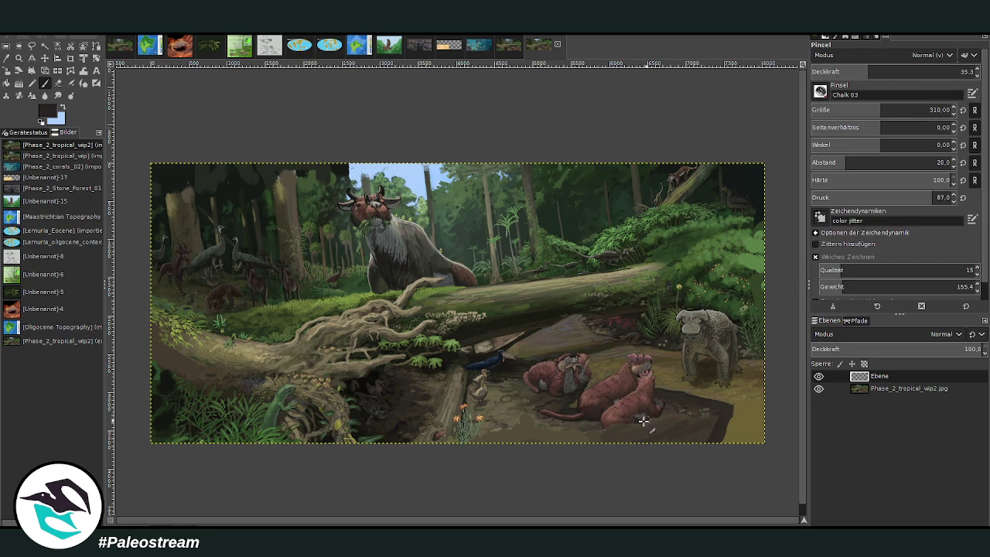
{"action": "left_click", "coordinate": [851, 110]}
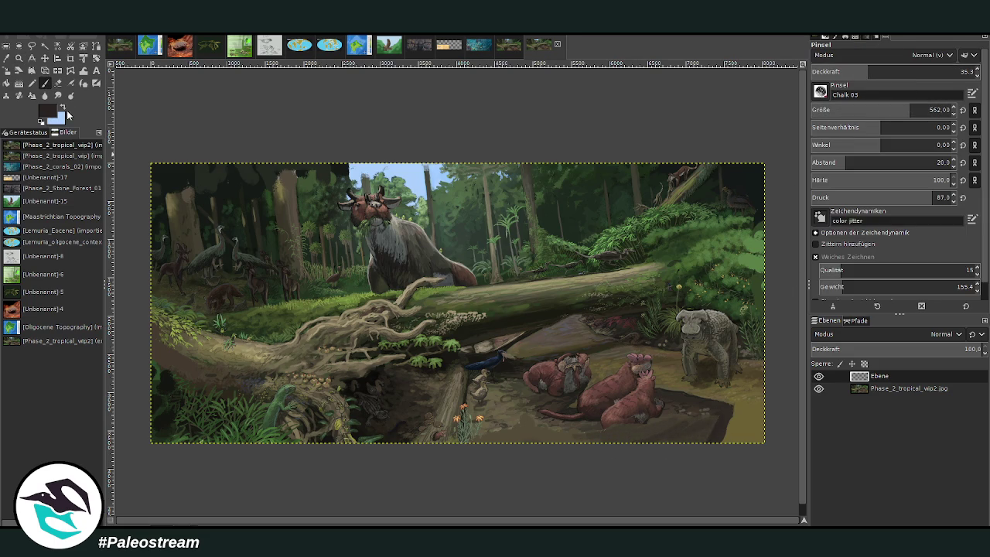
{"action": "left_click", "coordinate": [909, 109]}
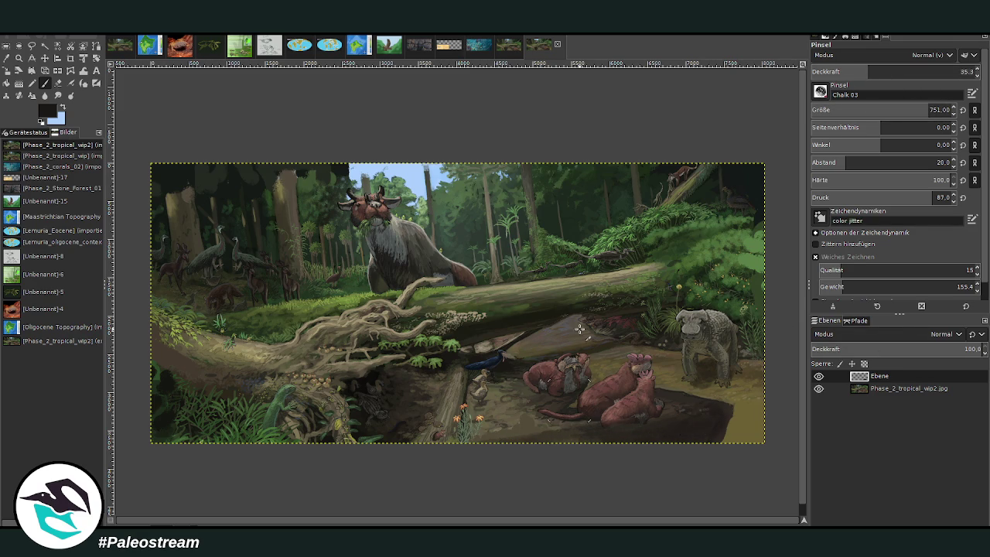
{"action": "key", "text": "o"}
{"action": "left_click", "coordinate": [514, 211]}
{"action": "left_click", "coordinate": [45, 83]}
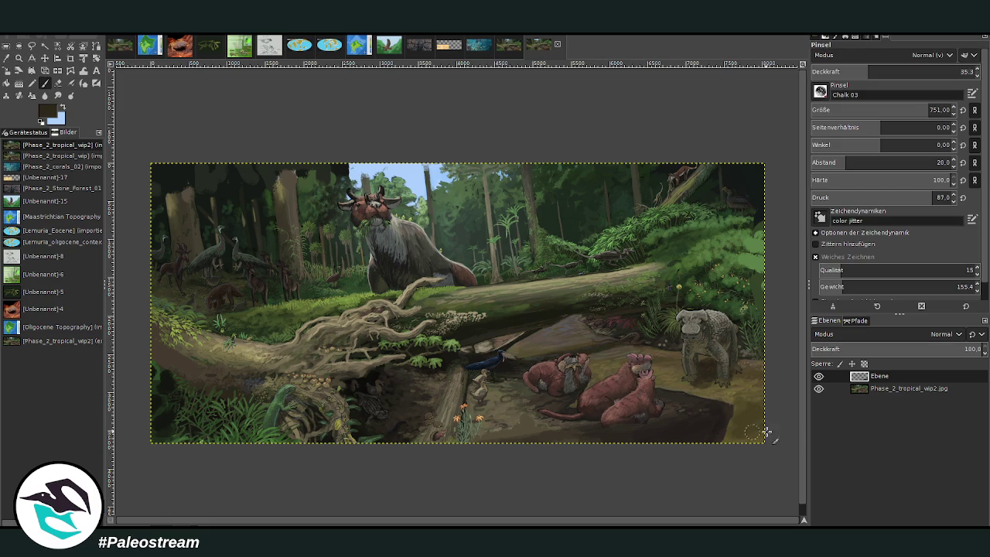
Darken the painting's bottom-right corner with dark brown strokes.
{"action": "left_click", "coordinate": [884, 71]}
{"action": "left_click", "coordinate": [902, 109]}
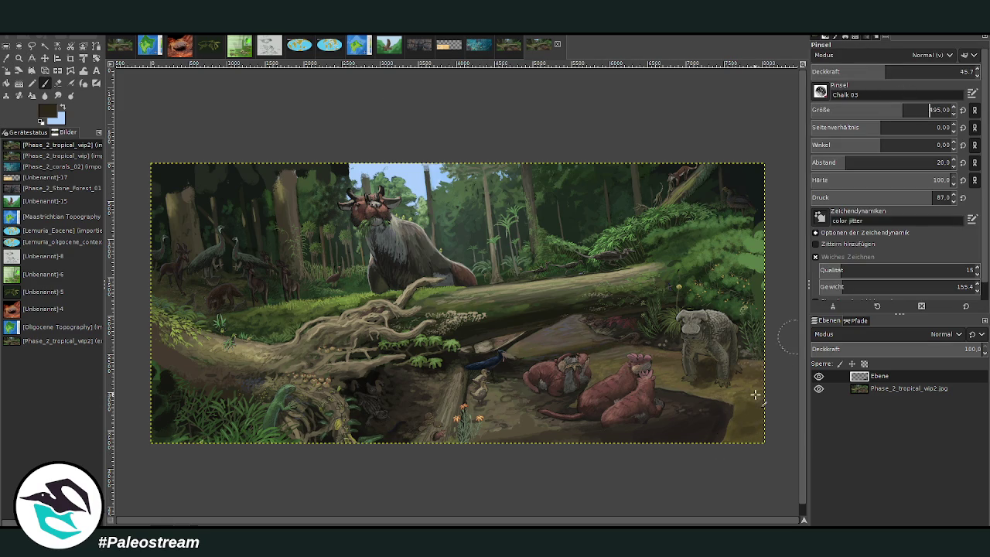
{"action": "left_click_drag", "start_coordinate": [750, 403], "coordinate": [735, 425]}
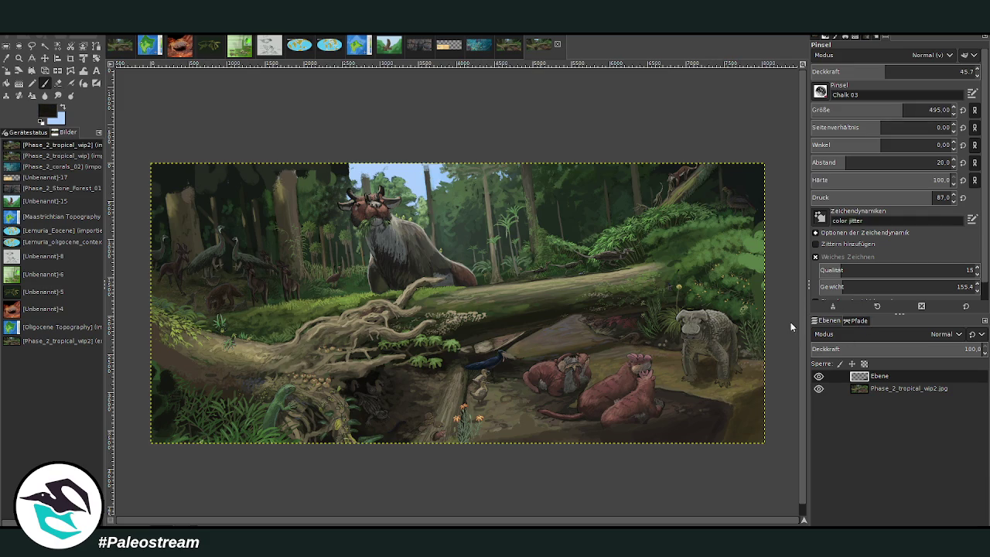
At higher brush opacity, darken the top-left forest canopy and its top edge.
{"action": "left_click", "coordinate": [955, 71]}
{"action": "left_click", "coordinate": [852, 110]}
{"action": "left_click_drag", "start_coordinate": [859, 110], "coordinate": [872, 110]}
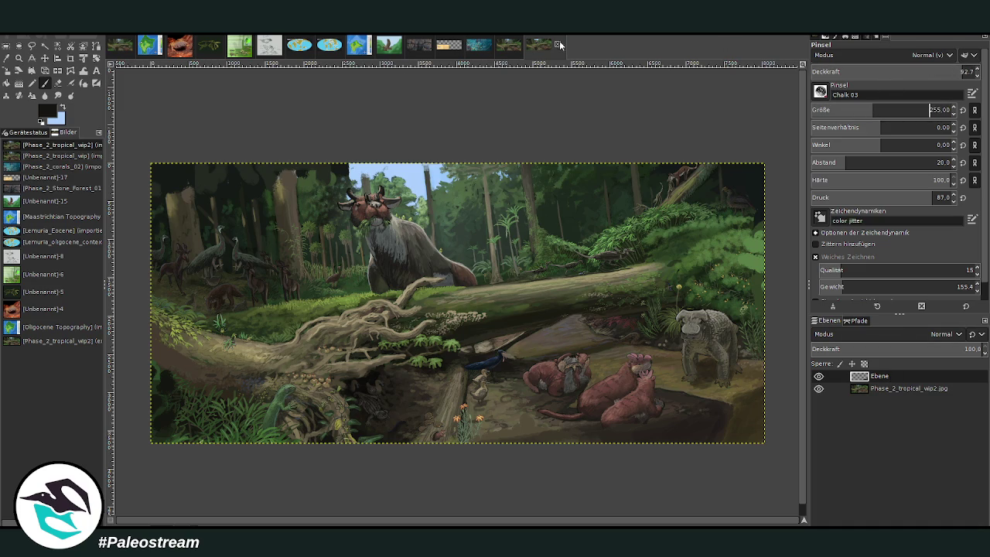
{"action": "left_click", "coordinate": [891, 110]}
{"action": "mouse_move", "coordinate": [332, 174]}
{"action": "left_mouse_down"}
{"action": "mouse_move", "coordinate": [168, 191]}
{"action": "mouse_move", "coordinate": [294, 162]}
{"action": "mouse_move", "coordinate": [196, 197]}
{"action": "left_mouse_up"}
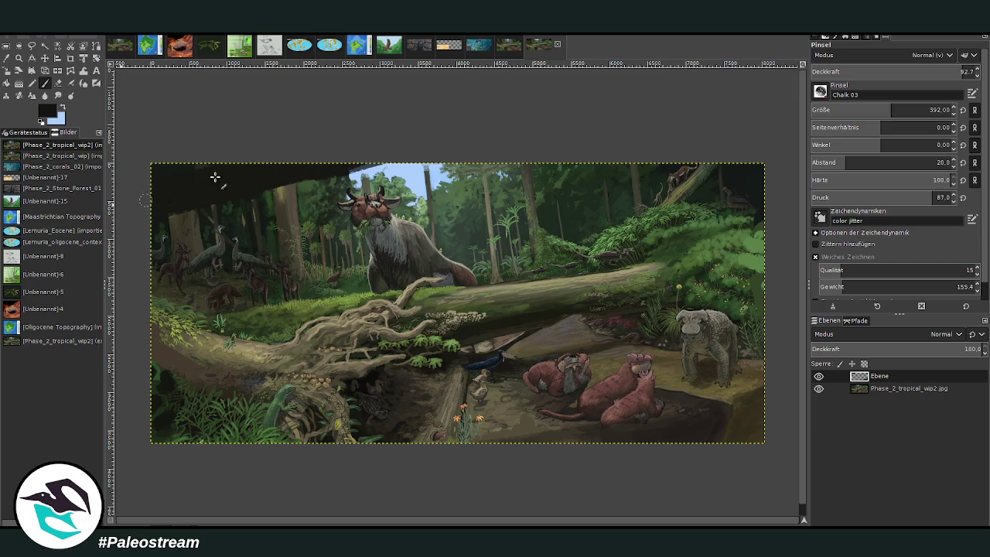
{"action": "left_click_drag", "start_coordinate": [303, 177], "coordinate": [458, 159]}
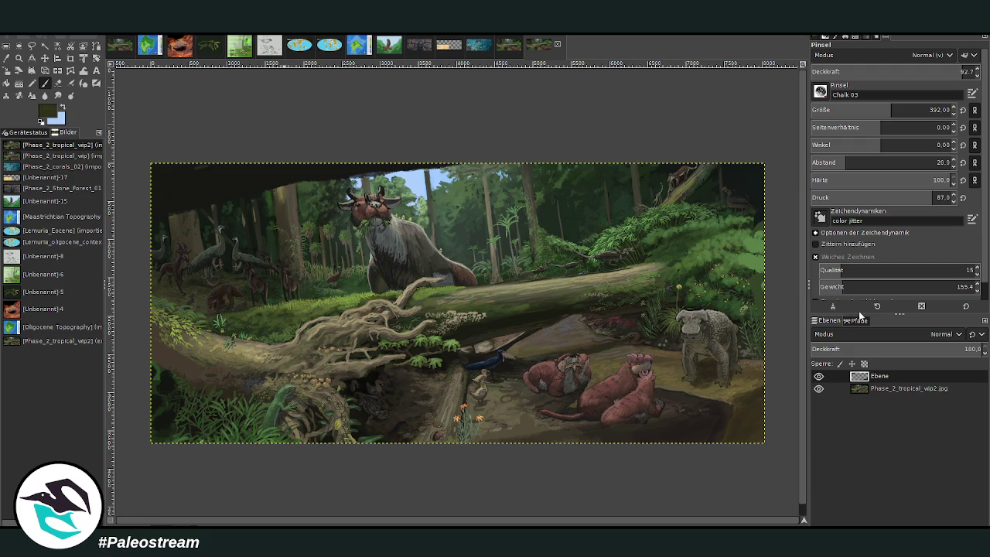
Paint dark hanging foliage along the top edge and top-left of the scene.
{"action": "left_click", "coordinate": [955, 70]}
{"action": "left_click", "coordinate": [876, 108]}
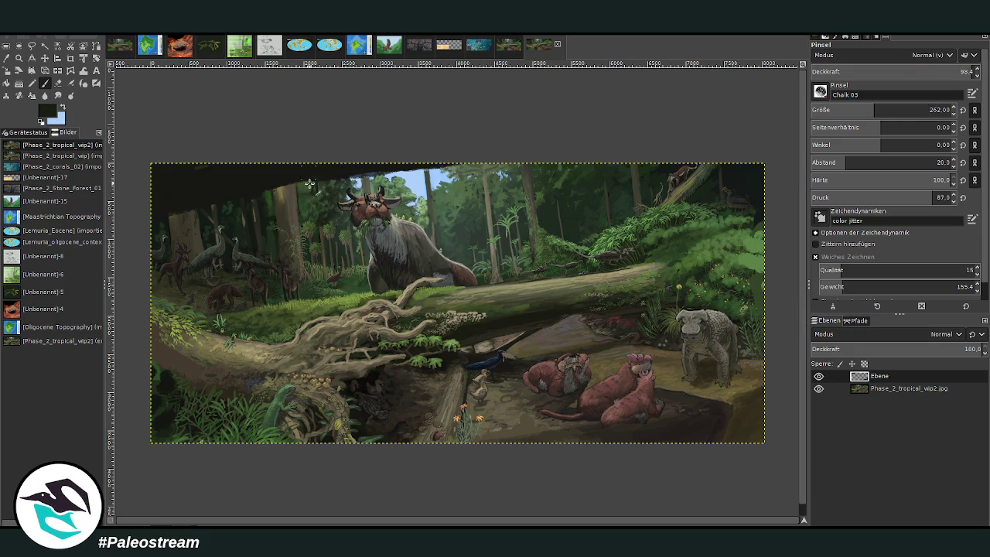
{"action": "mouse_move", "coordinate": [327, 174]}
{"action": "left_mouse_down"}
{"action": "mouse_move", "coordinate": [460, 153]}
{"action": "mouse_move", "coordinate": [479, 163]}
{"action": "mouse_move", "coordinate": [497, 150]}
{"action": "left_mouse_up"}
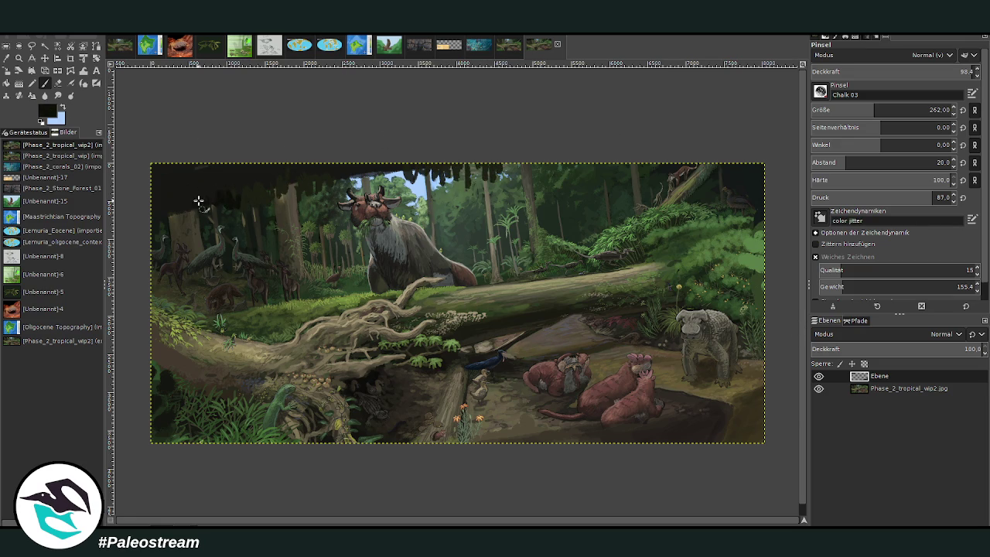
{"action": "mouse_move", "coordinate": [276, 195]}
{"action": "left_mouse_down"}
{"action": "mouse_move", "coordinate": [288, 172]}
{"action": "mouse_move", "coordinate": [214, 194]}
{"action": "mouse_move", "coordinate": [161, 181]}
{"action": "left_mouse_up"}
{"action": "left_click_drag", "start_coordinate": [297, 175], "coordinate": [334, 170]}
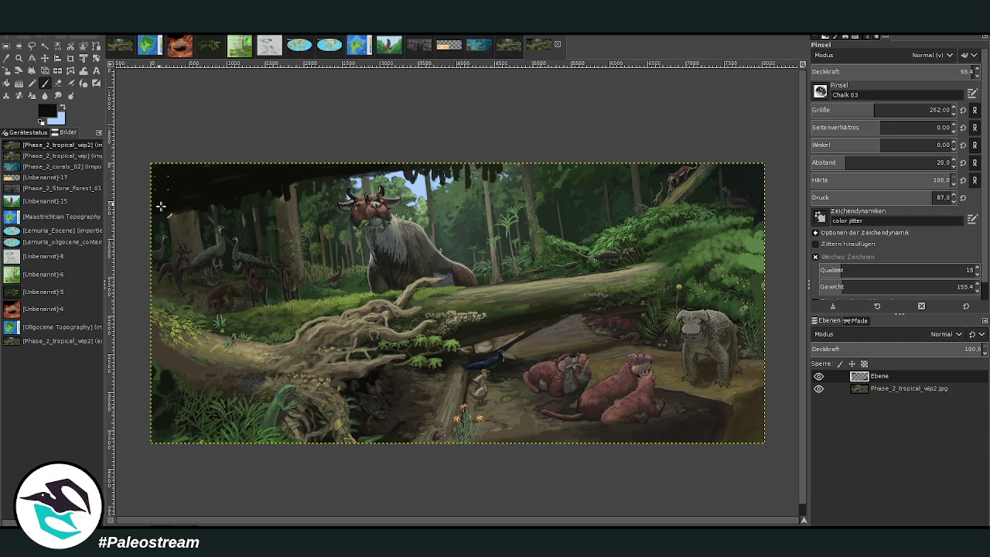
{"action": "key", "text": "minus"}
{"action": "key", "text": "minus"}
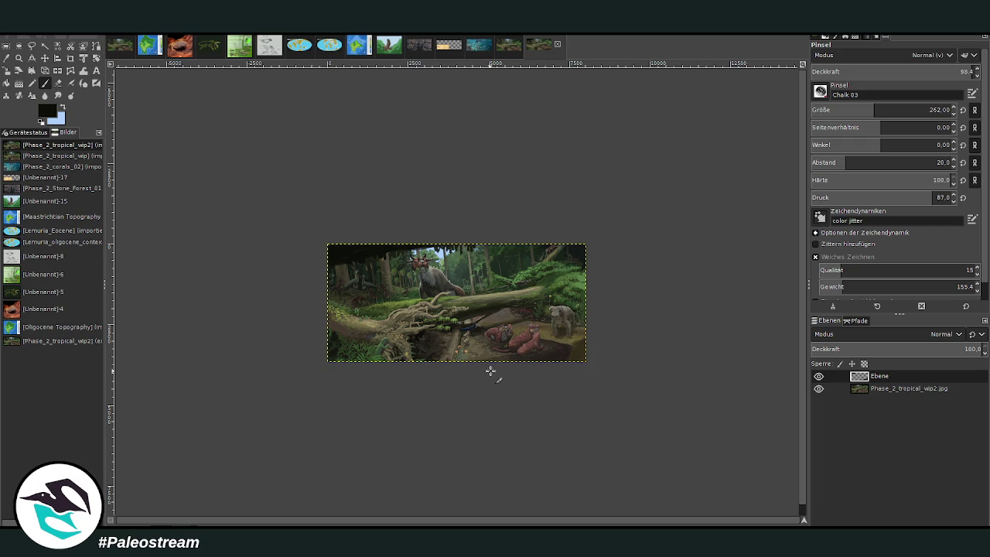
{"action": "key", "text": "z"}
{"action": "left_click_drag", "start_coordinate": [280, 181], "coordinate": [592, 397]}
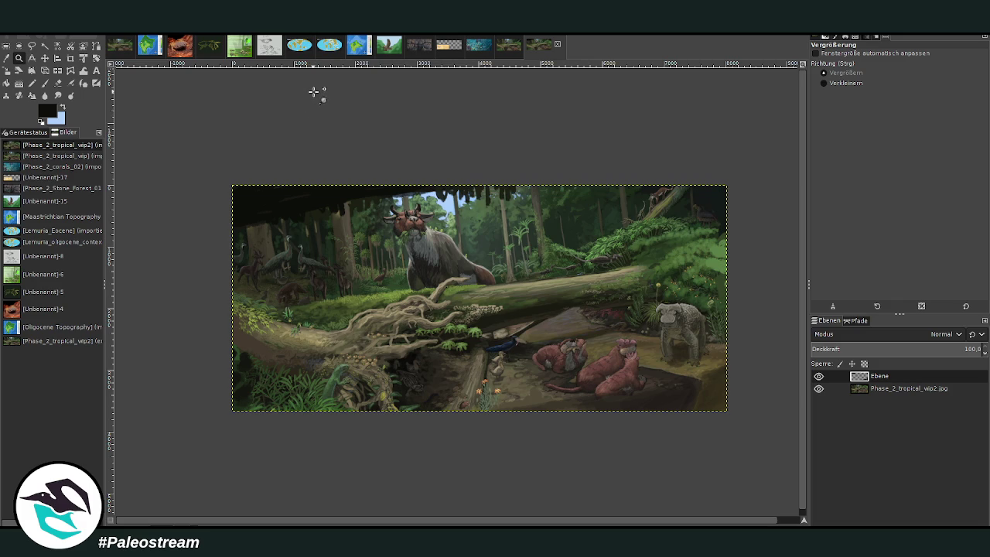
{"action": "left_click_drag", "start_coordinate": [281, 125], "coordinate": [634, 437]}
{"action": "left_click", "coordinate": [6, 58]}
{"action": "left_click", "coordinate": [488, 300]}
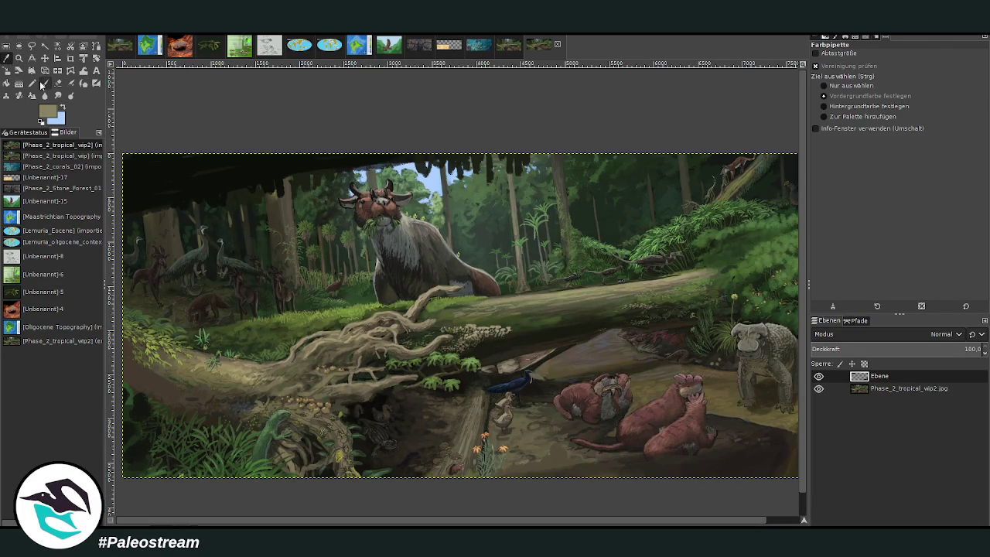
{"action": "left_click", "coordinate": [43, 83]}
{"action": "left_click_drag", "start_coordinate": [863, 107], "coordinate": [845, 108]}
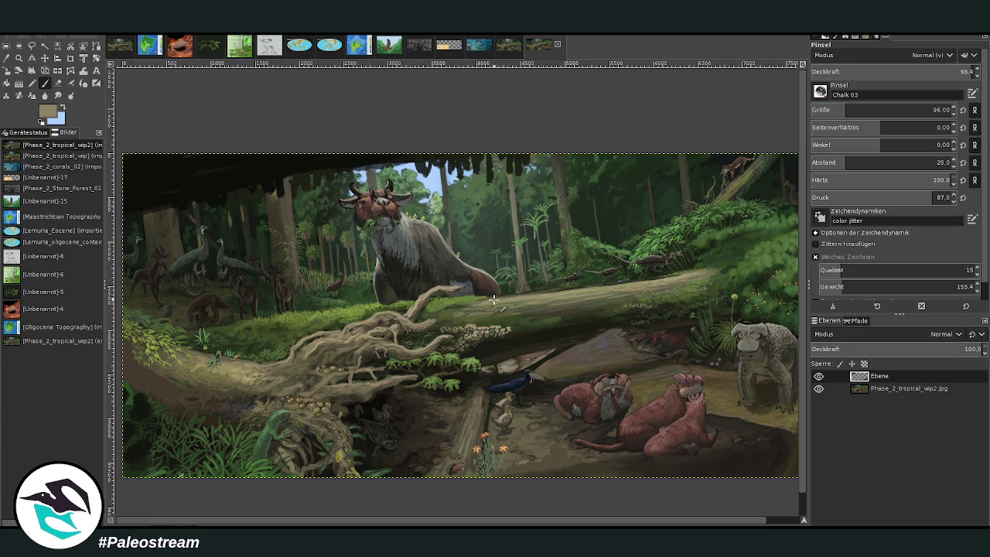
{"action": "left_click", "coordinate": [854, 109]}
{"action": "left_click_drag", "start_coordinate": [516, 303], "coordinate": [599, 236]}
{"action": "mouse_move", "coordinate": [466, 313]}
{"action": "left_mouse_down"}
{"action": "mouse_move", "coordinate": [494, 265]}
{"action": "mouse_move", "coordinate": [576, 216]}
{"action": "left_mouse_up"}
{"action": "left_click_drag", "start_coordinate": [516, 296], "coordinate": [552, 269]}
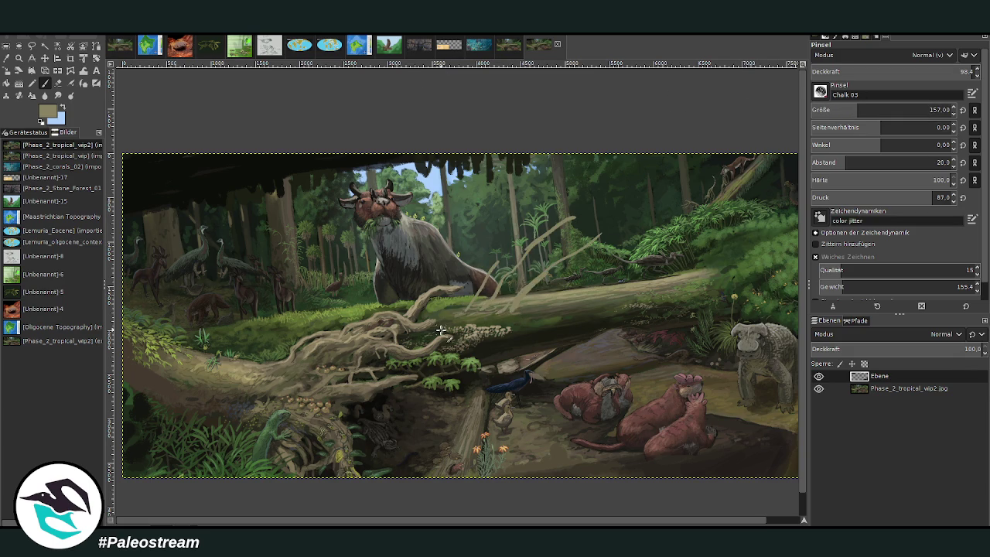
{"action": "key", "text": "ctrl+z"}
{"action": "key", "text": "ctrl+z"}
{"action": "key", "text": "ctrl+z"}
{"action": "key", "text": "ctrl+z"}
{"action": "key", "text": "ctrl+z"}
{"action": "key", "text": "ctrl+z"}
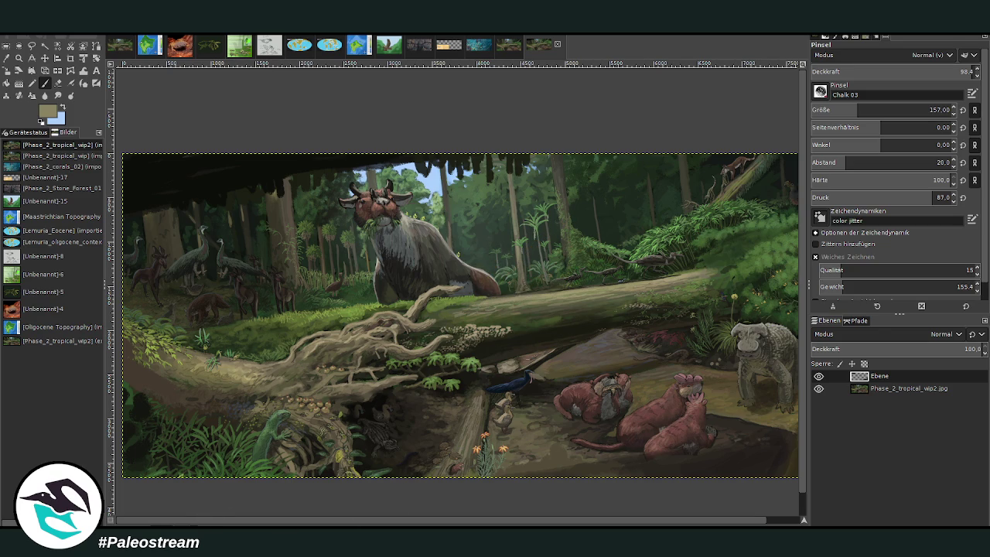
{"action": "left_click", "coordinate": [6, 58]}
{"action": "left_click", "coordinate": [206, 153]}
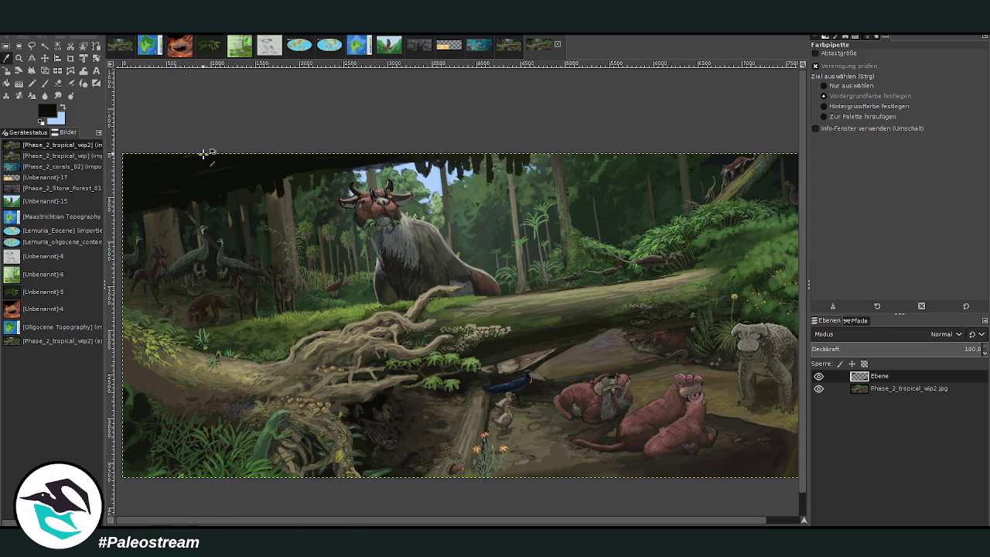
{"action": "left_click", "coordinate": [44, 84]}
{"action": "left_click_drag", "start_coordinate": [296, 200], "coordinate": [262, 183]}
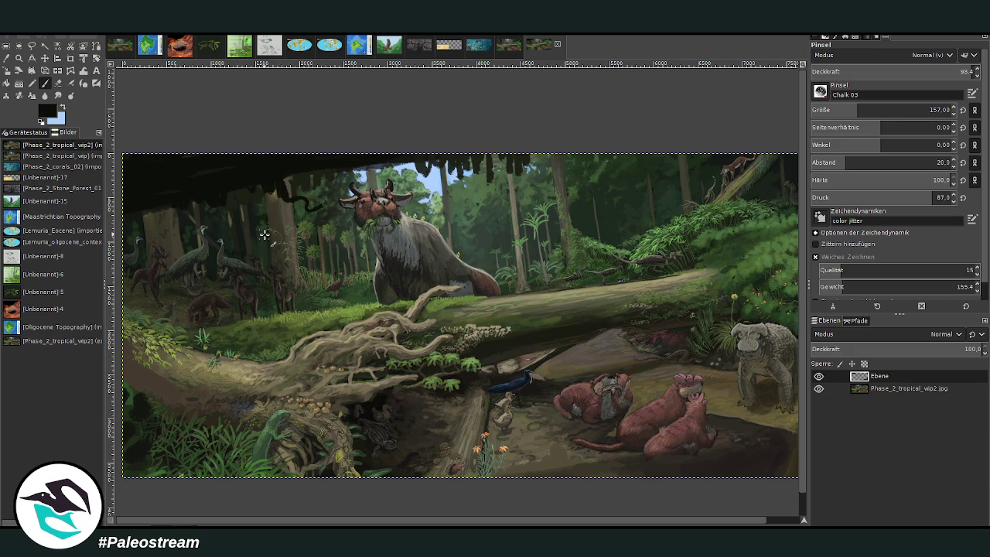
{"action": "key", "text": "ctrl+z"}
{"action": "key", "text": "z"}
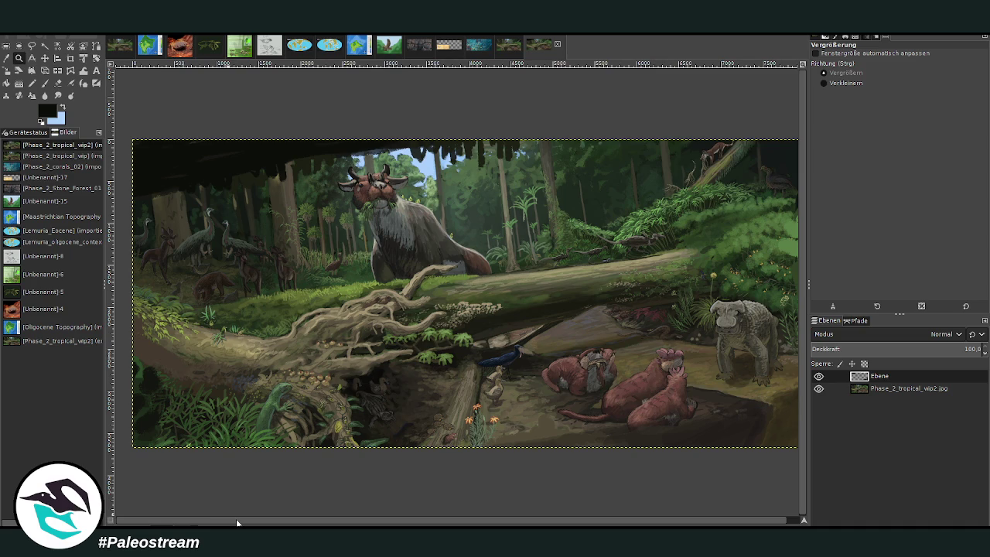
{"action": "key", "text": "minus"}
{"action": "key", "text": "minus"}
{"action": "mouse_move", "coordinate": [282, 205]}
{"action": "left_mouse_down"}
{"action": "mouse_move", "coordinate": [541, 371]}
{"action": "mouse_move", "coordinate": [654, 379]}
{"action": "left_mouse_up"}
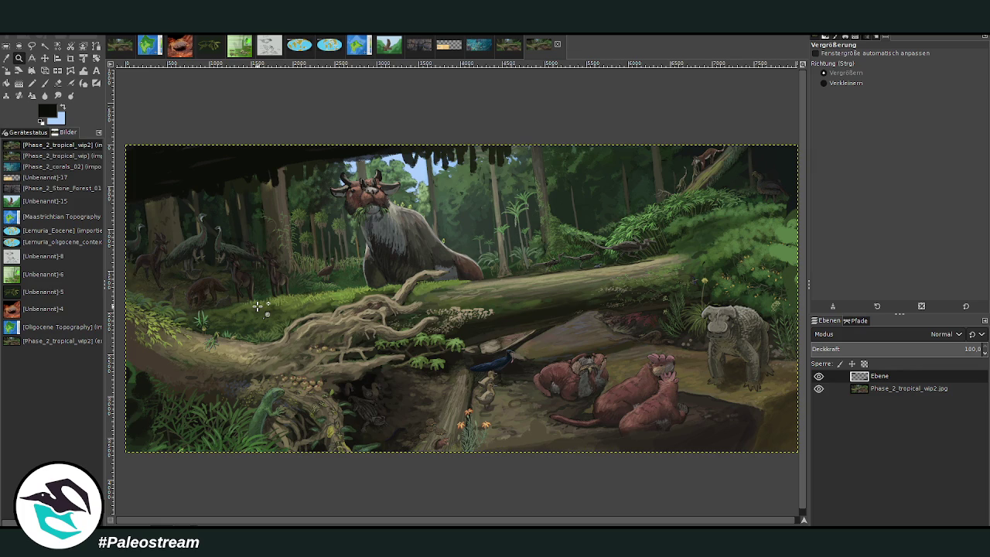
Brush sage-green haze over the background forest with a huge, very transparent brush.
{"action": "key", "text": "o"}
{"action": "left_click", "coordinate": [439, 220]}
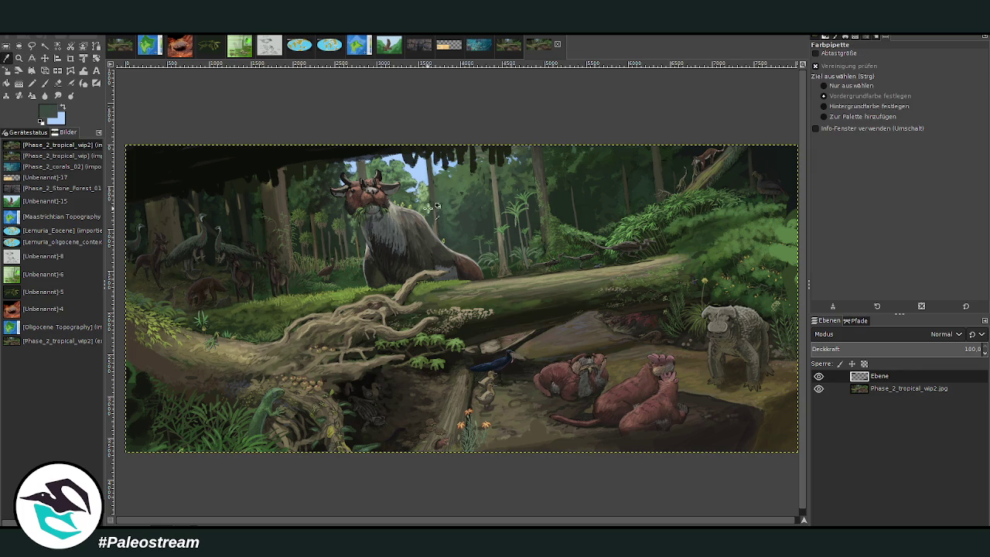
{"action": "left_click", "coordinate": [44, 83]}
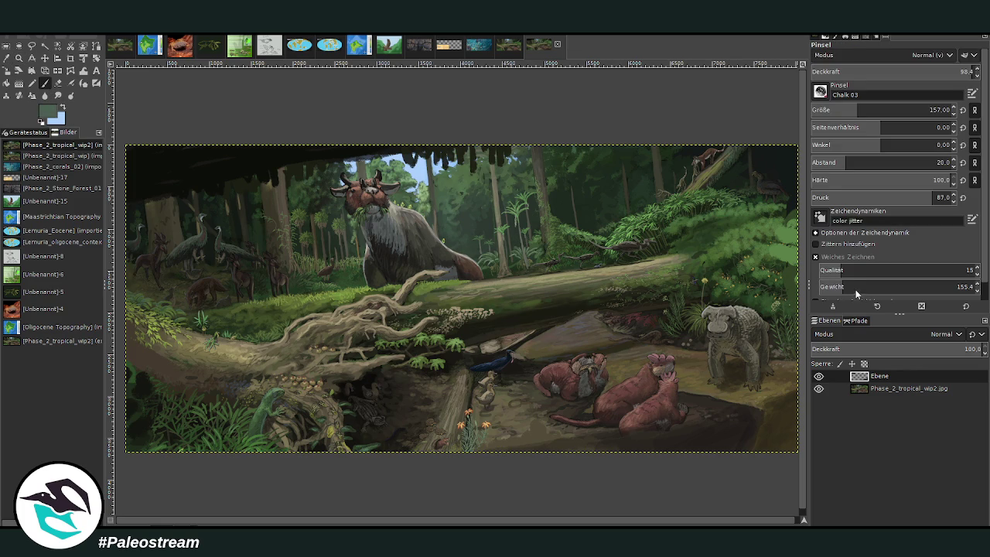
{"action": "left_click", "coordinate": [789, 293], "text": "ctrl"}
{"action": "left_click_drag", "start_coordinate": [889, 109], "coordinate": [940, 110]}
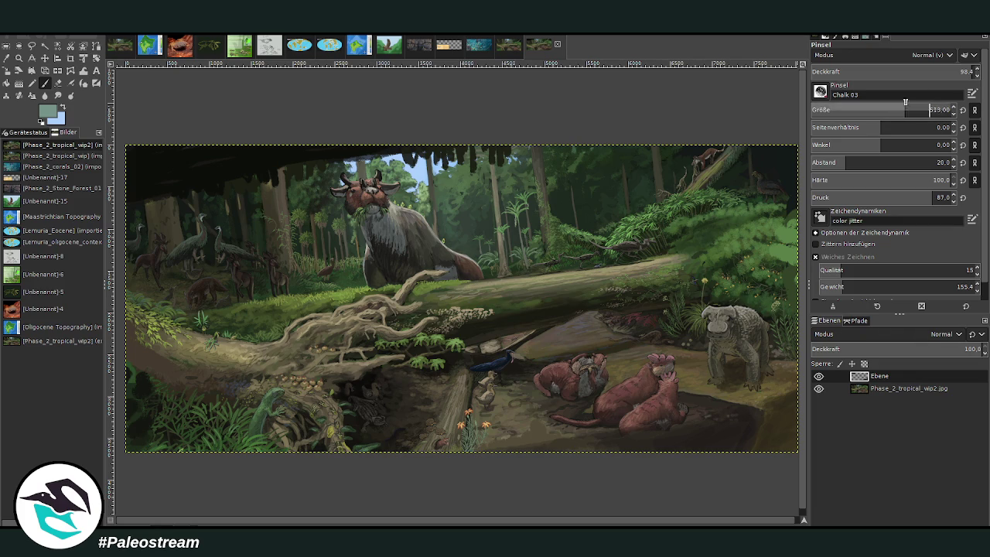
{"action": "left_click_drag", "start_coordinate": [928, 71], "coordinate": [826, 71]}
{"action": "left_click_drag", "start_coordinate": [480, 254], "coordinate": [651, 187]}
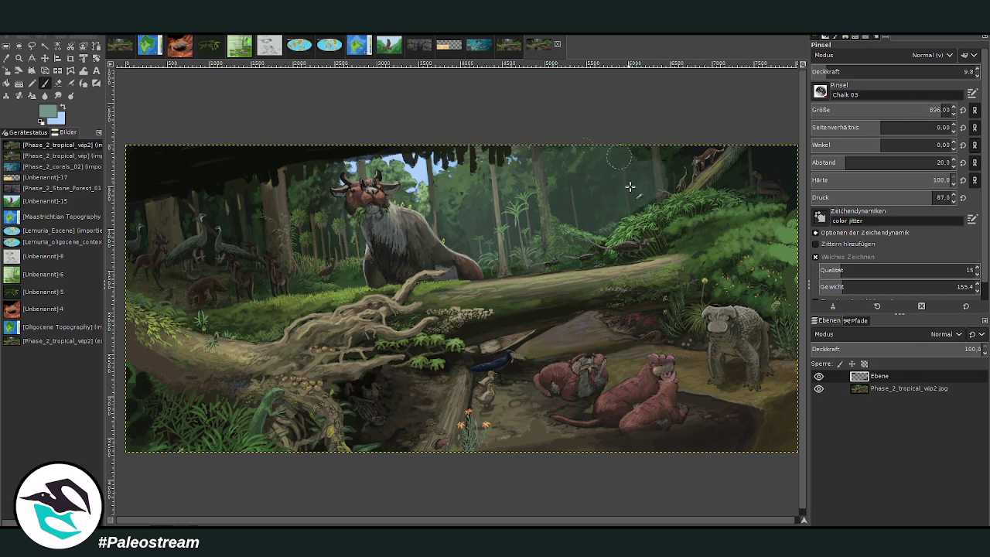
{"action": "left_click_drag", "start_coordinate": [652, 187], "coordinate": [714, 144]}
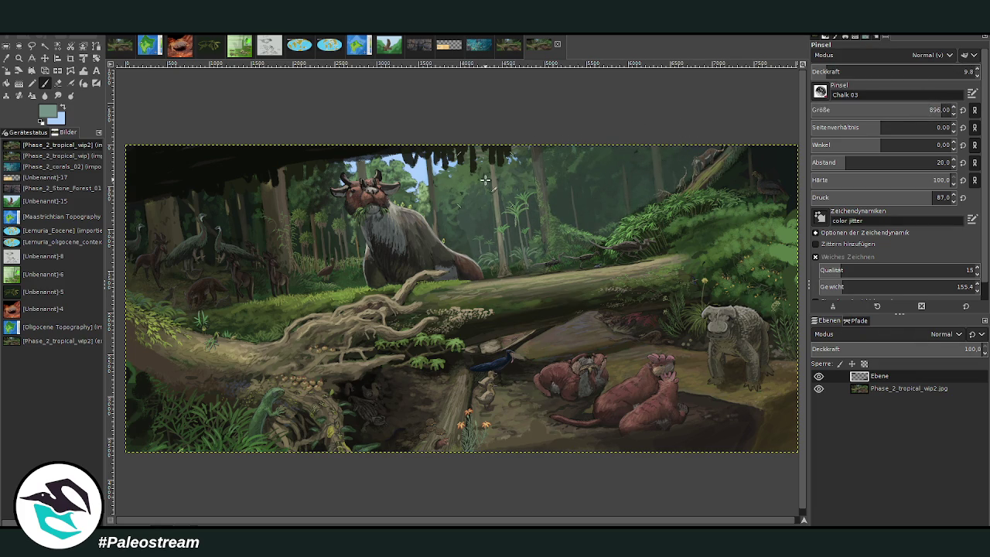
Redo the haze fainter, ending at 3.2 opacity, over the upper-right canopy and left trees.
{"action": "key", "text": "ctrl+z"}
{"action": "key", "text": "less"}
{"action": "key", "text": "less"}
{"action": "key", "text": "less"}
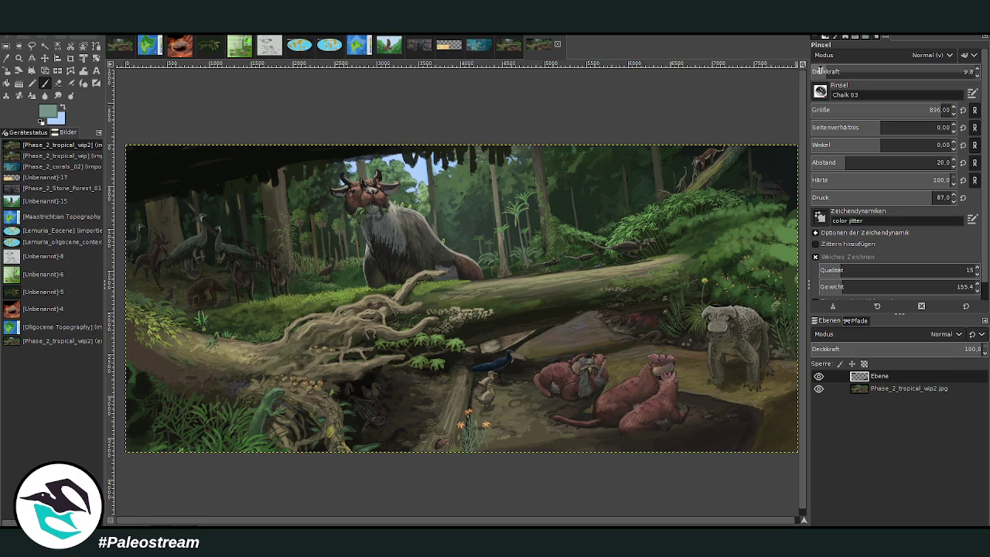
{"action": "left_click_drag", "start_coordinate": [532, 165], "coordinate": [696, 155]}
{"action": "left_click_drag", "start_coordinate": [341, 273], "coordinate": [144, 269]}
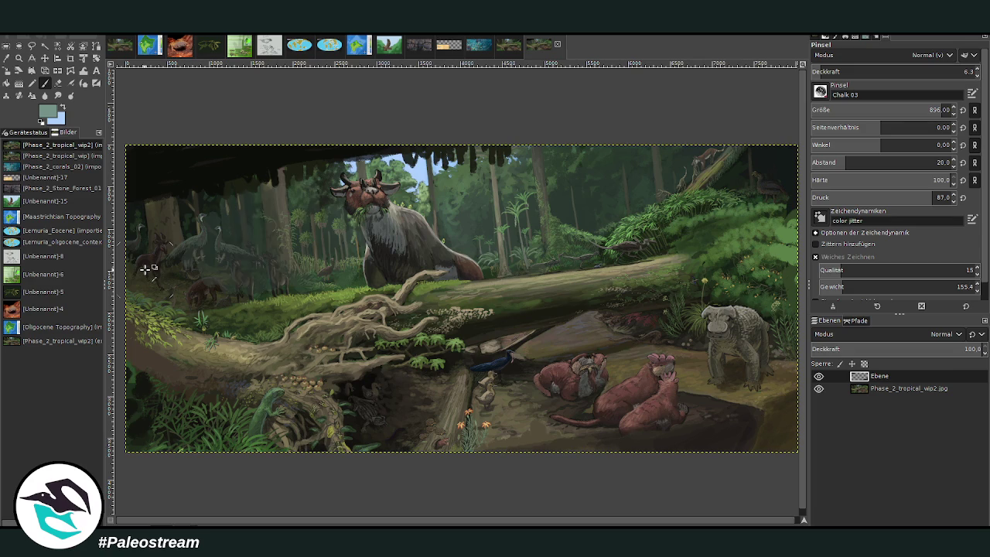
{"action": "key", "text": "ctrl+z"}
{"action": "left_click", "coordinate": [816, 70]}
{"action": "mouse_move", "coordinate": [354, 264]}
{"action": "left_mouse_down"}
{"action": "mouse_move", "coordinate": [314, 272]}
{"action": "mouse_move", "coordinate": [268, 206]}
{"action": "mouse_move", "coordinate": [234, 232]}
{"action": "mouse_move", "coordinate": [310, 218]}
{"action": "left_mouse_up"}
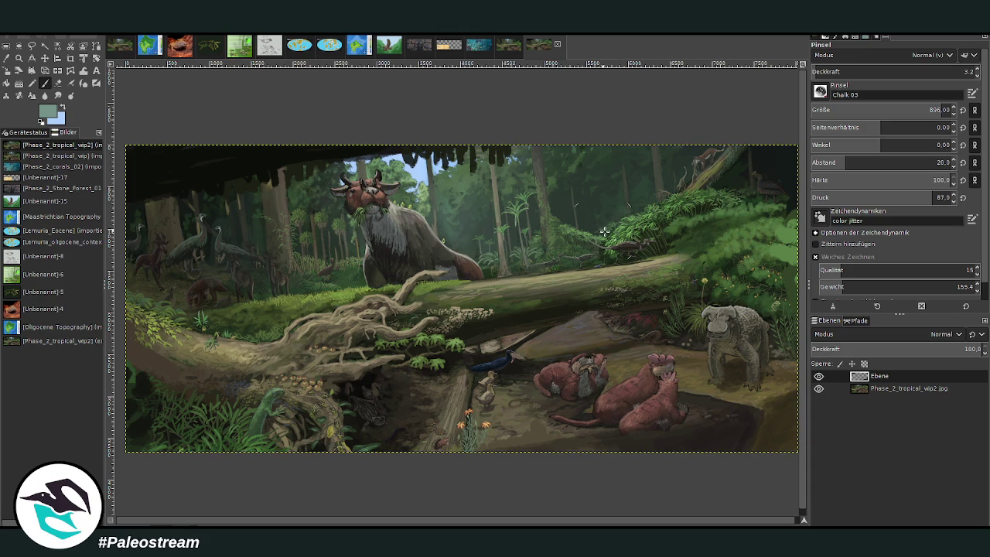
{"action": "scroll", "coordinate": [470, 244], "scroll_direction": "down", "scroll_amount": 2}
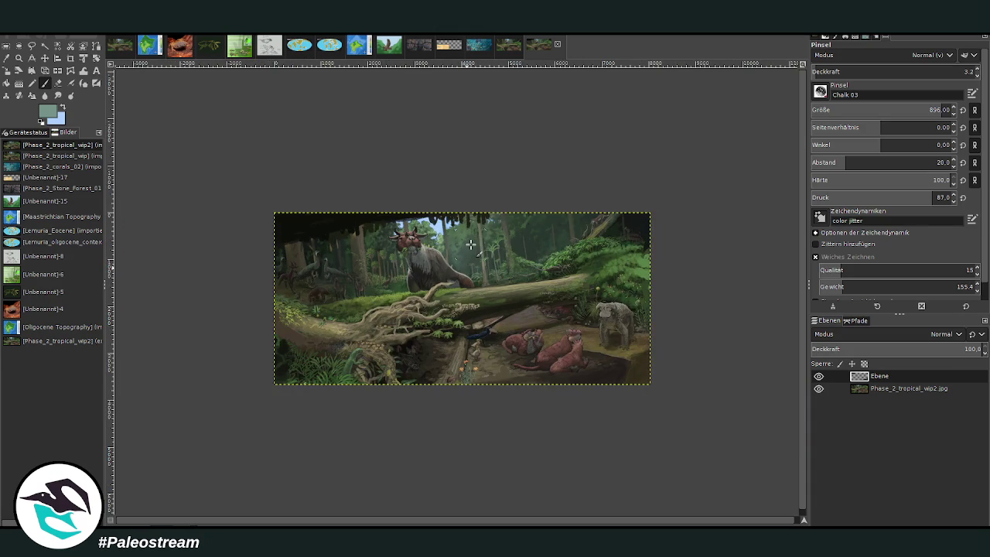
Zoom the view so the wip2 painting fills the window.
{"action": "scroll", "coordinate": [470, 244], "scroll_direction": "down", "scroll_amount": 1}
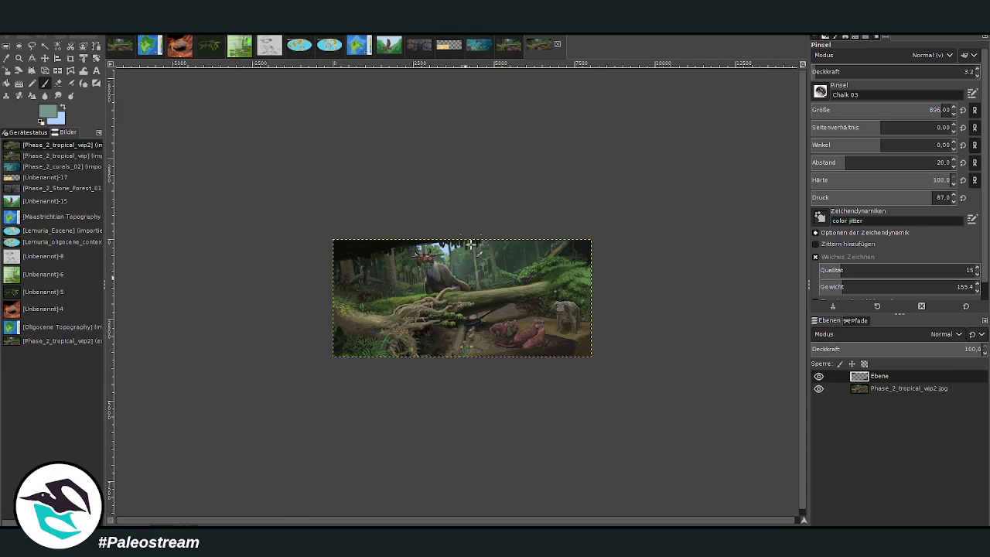
{"action": "left_click", "coordinate": [18, 58]}
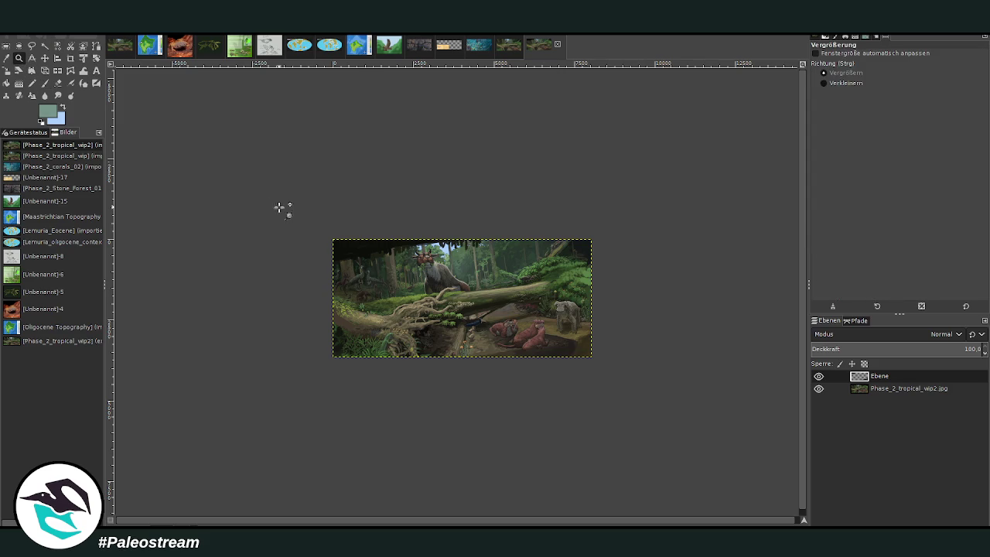
{"action": "left_click_drag", "start_coordinate": [292, 218], "coordinate": [648, 405]}
{"action": "left_click_drag", "start_coordinate": [195, 165], "coordinate": [688, 417]}
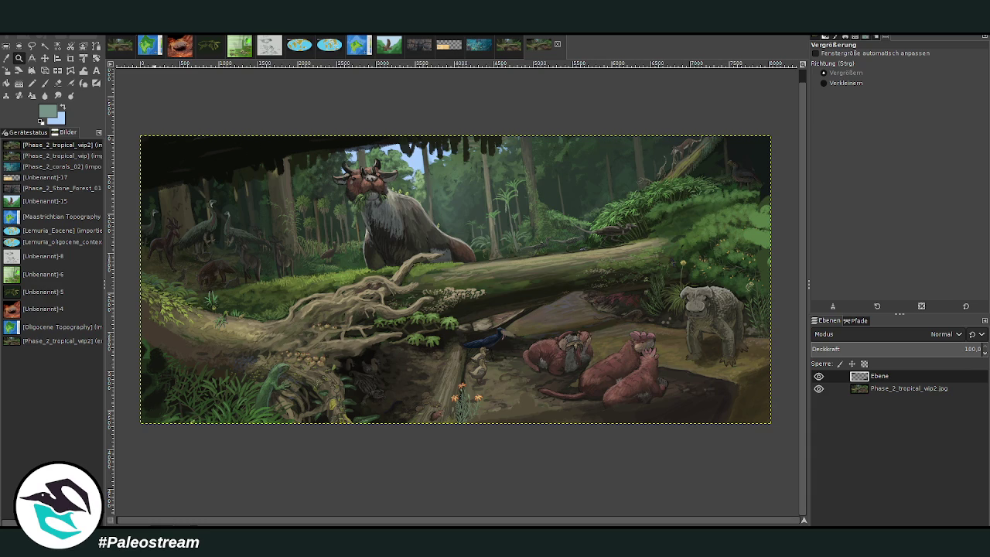
Switch to the layered forest file and select layer Ebene #40.
{"action": "left_click", "coordinate": [114, 51]}
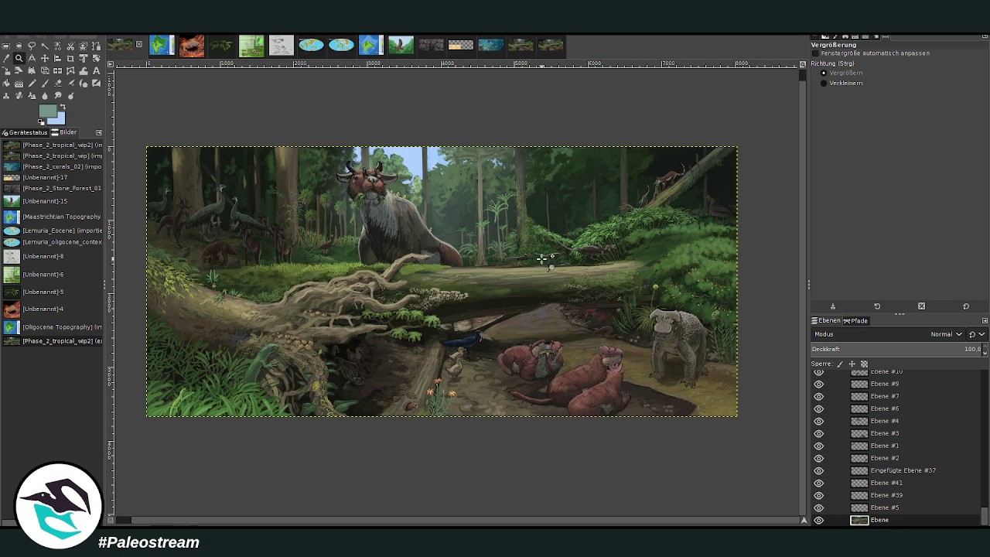
{"action": "scroll", "coordinate": [937, 456], "scroll_direction": "up", "scroll_amount": 5}
{"action": "scroll", "coordinate": [914, 454], "scroll_direction": "up", "scroll_amount": 2}
{"action": "scroll", "coordinate": [913, 454], "scroll_direction": "up", "scroll_amount": 2}
{"action": "scroll", "coordinate": [913, 455], "scroll_direction": "up", "scroll_amount": 2}
{"action": "left_click", "coordinate": [872, 451]}
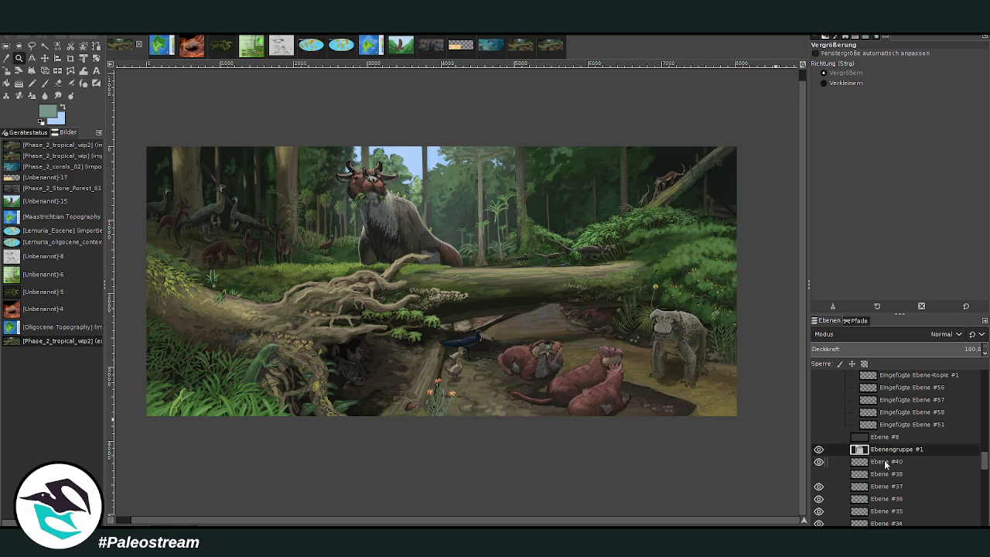
Create layer group Ebenengruppe #1 and move Ebene #40, #38, #37 and #35 into it.
{"action": "key", "text": "ctrl+g"}
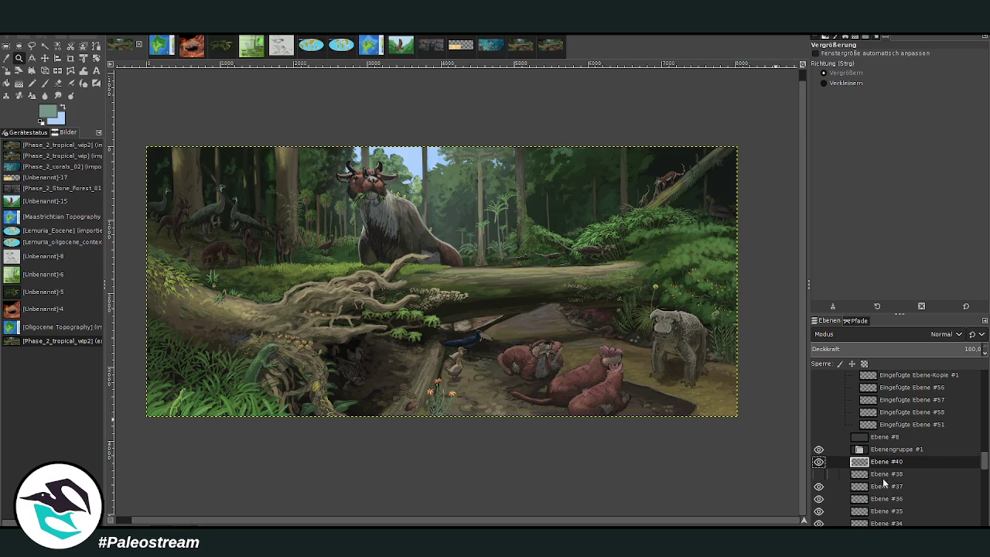
{"action": "left_click_drag", "start_coordinate": [886, 466], "coordinate": [891, 451]}
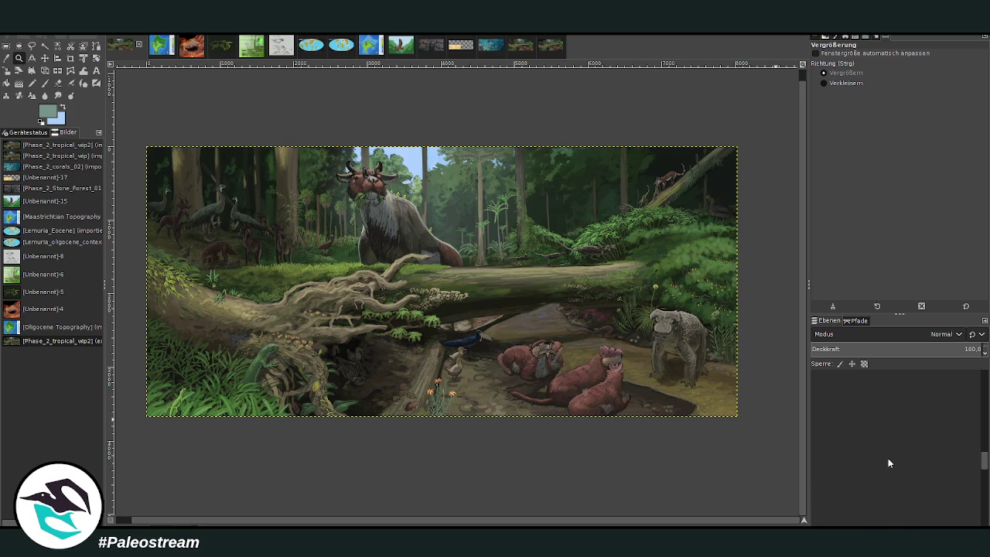
{"action": "left_click", "coordinate": [887, 474]}
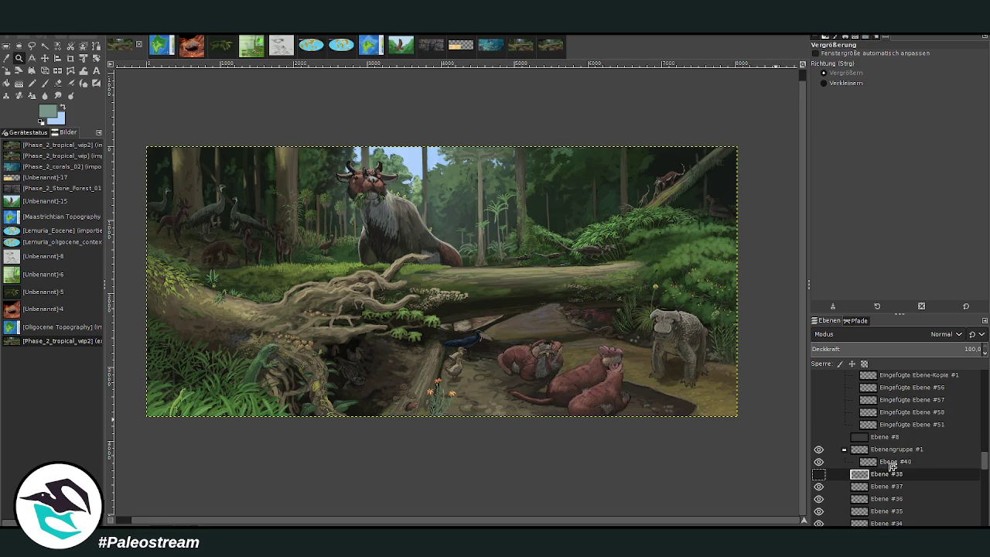
{"action": "mouse_move", "coordinate": [891, 466]}
{"action": "left_mouse_down"}
{"action": "mouse_move", "coordinate": [889, 478]}
{"action": "mouse_move", "coordinate": [890, 443]}
{"action": "mouse_move", "coordinate": [896, 457]}
{"action": "left_mouse_up"}
{"action": "left_click", "coordinate": [886, 486]}
{"action": "scroll", "coordinate": [887, 498], "scroll_direction": "down", "scroll_amount": 2}
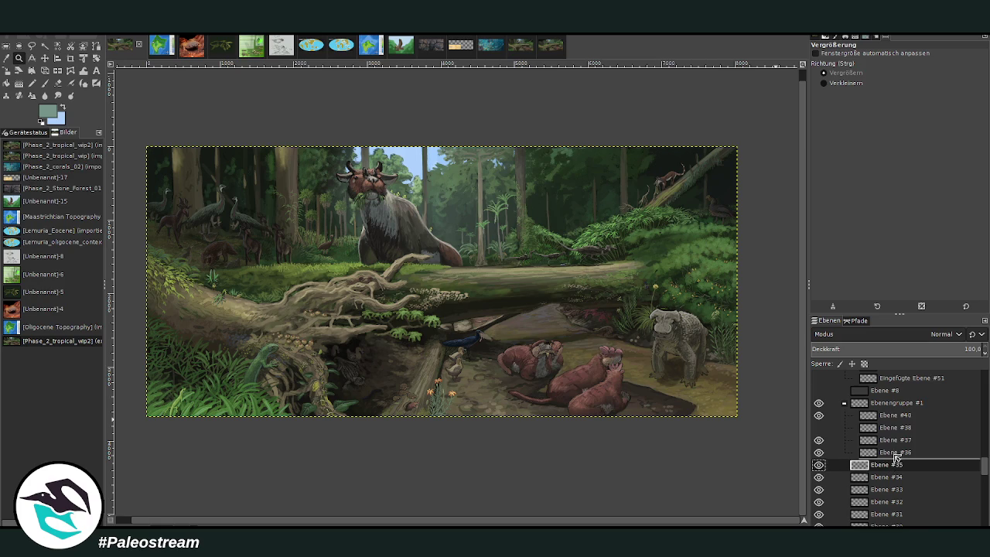
{"action": "left_click_drag", "start_coordinate": [895, 456], "coordinate": [894, 457]}
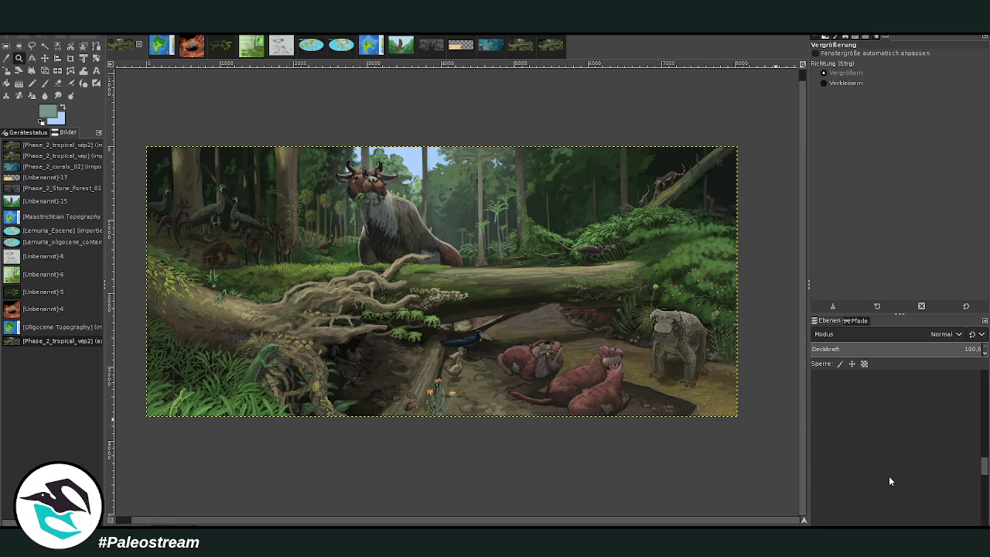
Nest Ebene #34, #33, #32 and #31 inside the layer group.
{"action": "left_click", "coordinate": [894, 478]}
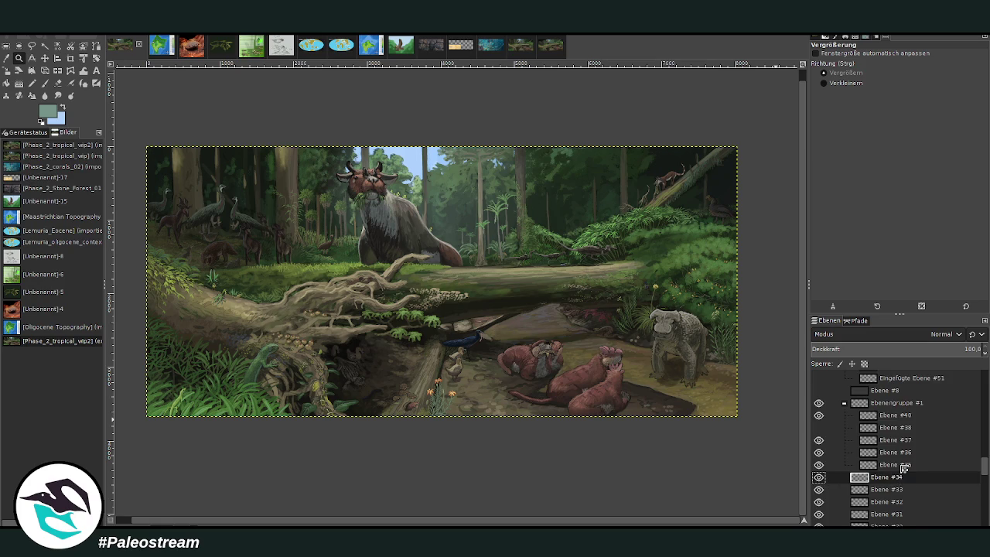
{"action": "left_click_drag", "start_coordinate": [881, 480], "coordinate": [883, 472]}
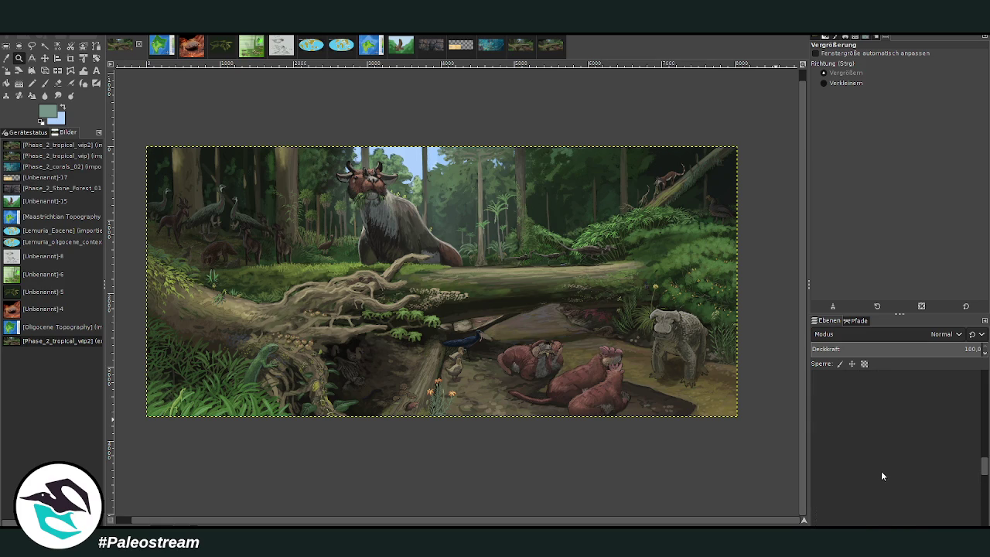
{"action": "scroll", "coordinate": [882, 471], "scroll_direction": "down", "scroll_amount": 2}
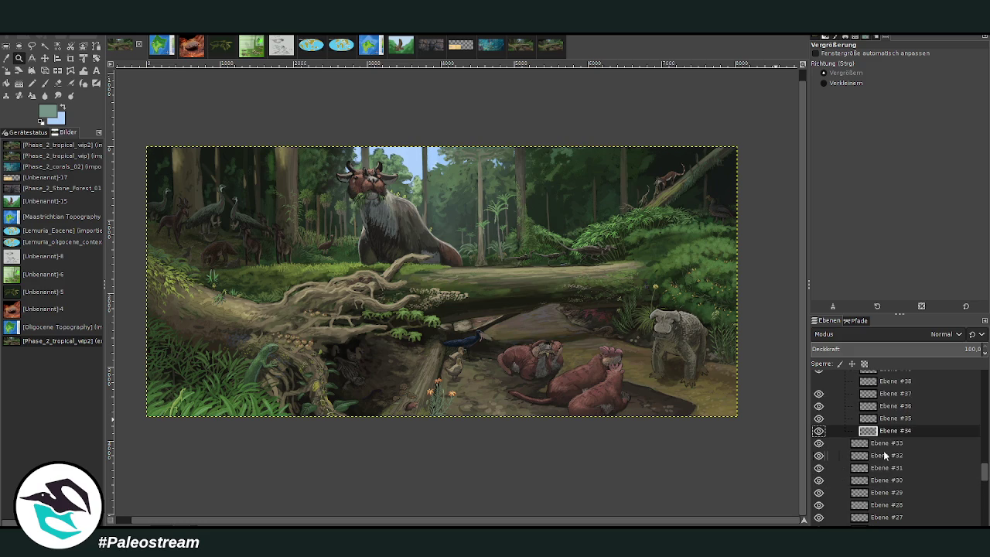
{"action": "left_click_drag", "start_coordinate": [887, 447], "coordinate": [889, 438]}
{"action": "left_click", "coordinate": [890, 444]}
{"action": "mouse_move", "coordinate": [892, 446]}
{"action": "left_mouse_down"}
{"action": "mouse_move", "coordinate": [898, 438]}
{"action": "mouse_move", "coordinate": [881, 461]}
{"action": "mouse_move", "coordinate": [889, 469]}
{"action": "left_mouse_up"}
{"action": "left_click", "coordinate": [881, 458]}
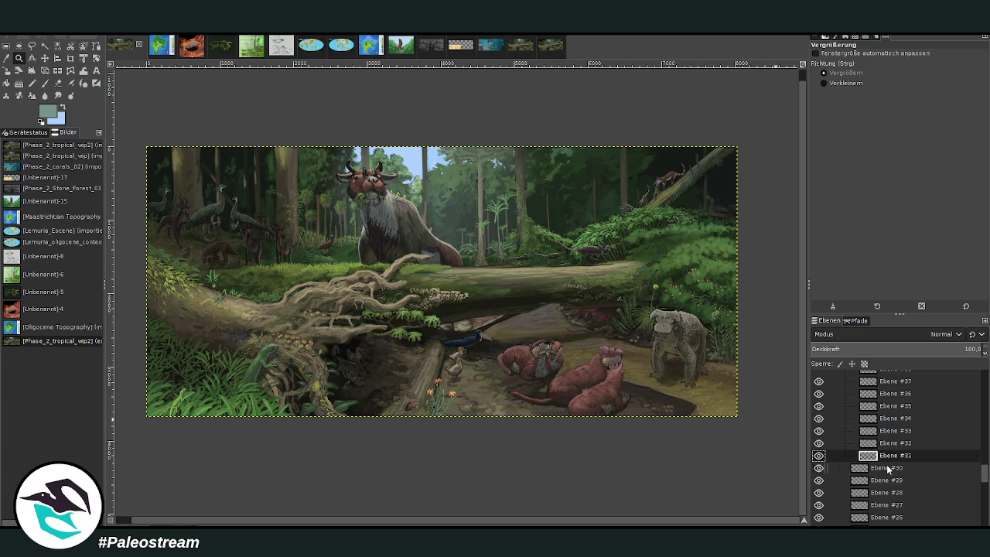
{"action": "left_click", "coordinate": [890, 469]}
Nest Ebene #30, #29, #28 and #26 inside the layer group.
{"action": "left_click", "coordinate": [885, 480]}
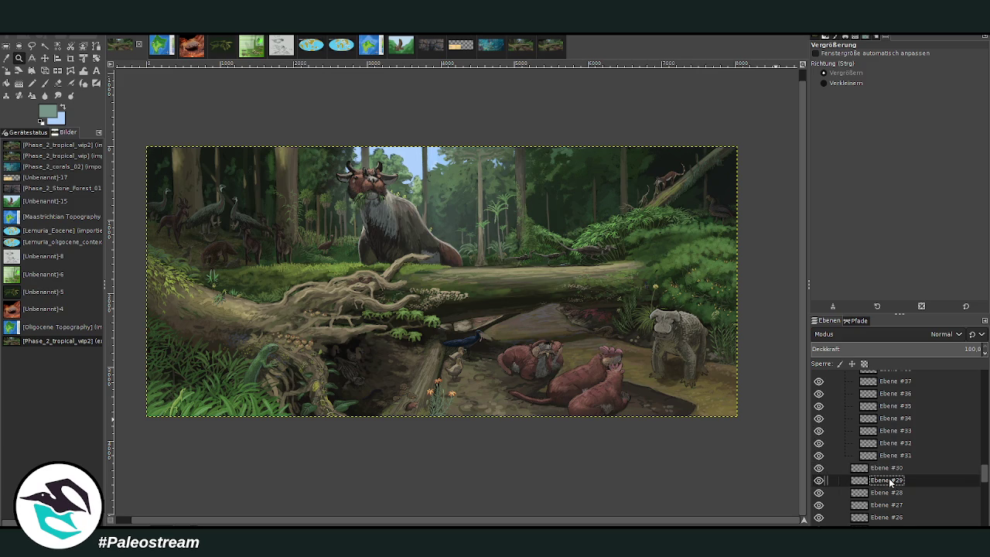
{"action": "scroll", "coordinate": [889, 480], "scroll_direction": "down", "scroll_amount": 1}
{"action": "left_click_drag", "start_coordinate": [887, 444], "coordinate": [891, 457]}
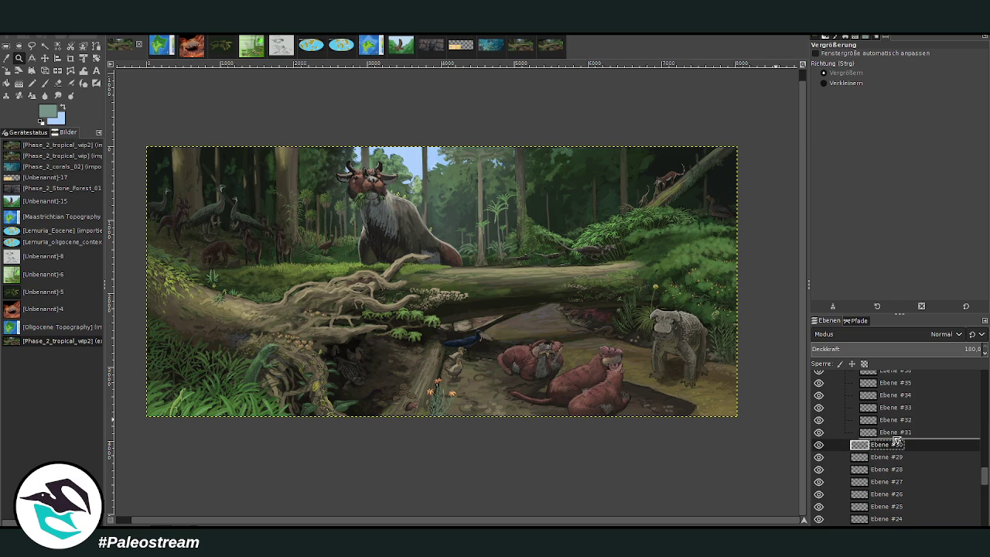
{"action": "left_click", "coordinate": [890, 457]}
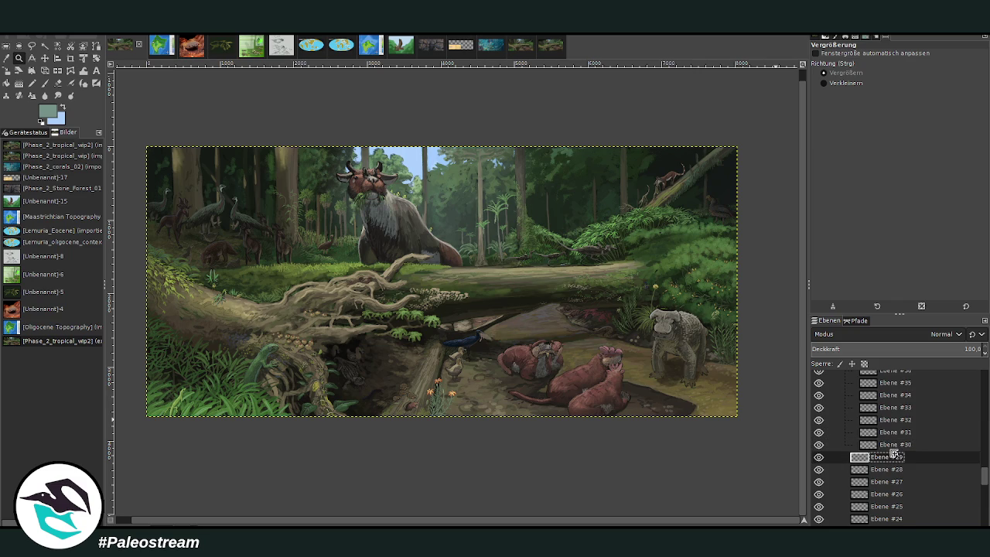
{"action": "left_click_drag", "start_coordinate": [892, 464], "coordinate": [899, 453]}
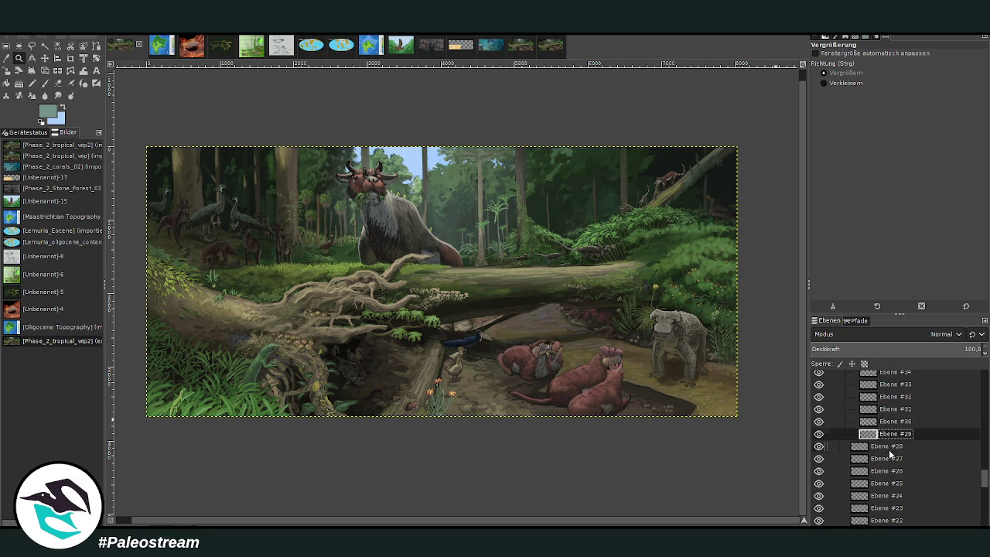
{"action": "left_click", "coordinate": [888, 452]}
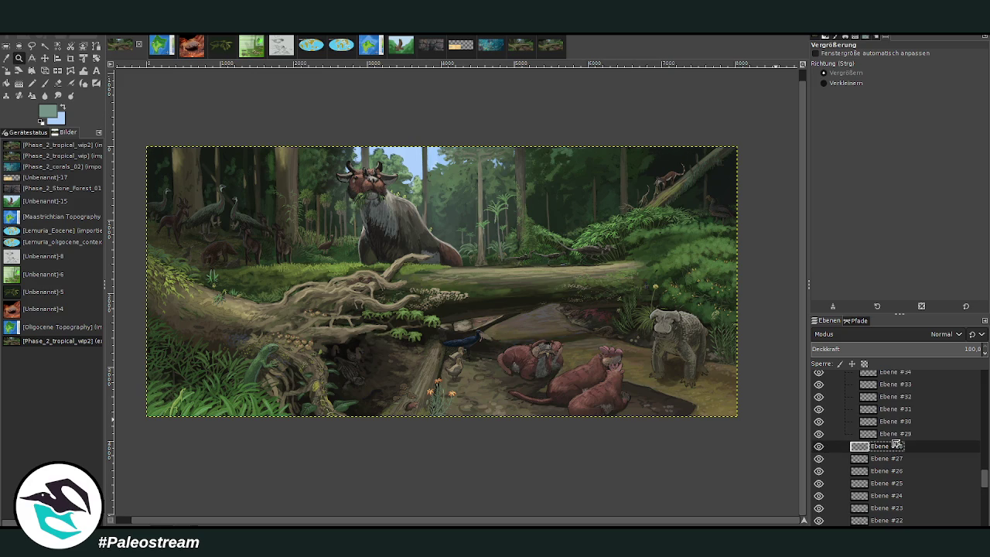
{"action": "left_click_drag", "start_coordinate": [895, 445], "coordinate": [890, 463]}
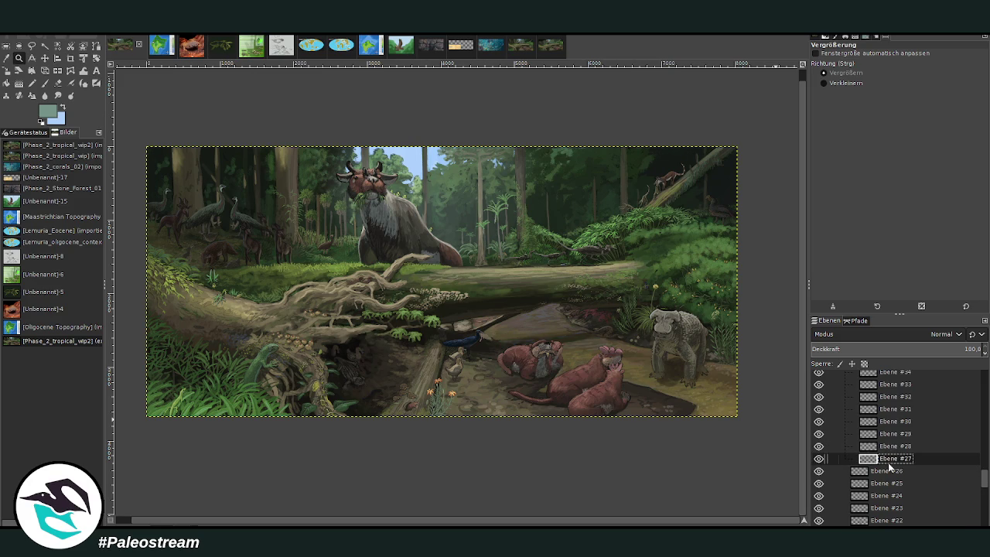
{"action": "scroll", "coordinate": [887, 466], "scroll_direction": "down", "scroll_amount": 2}
{"action": "left_click", "coordinate": [894, 429]}
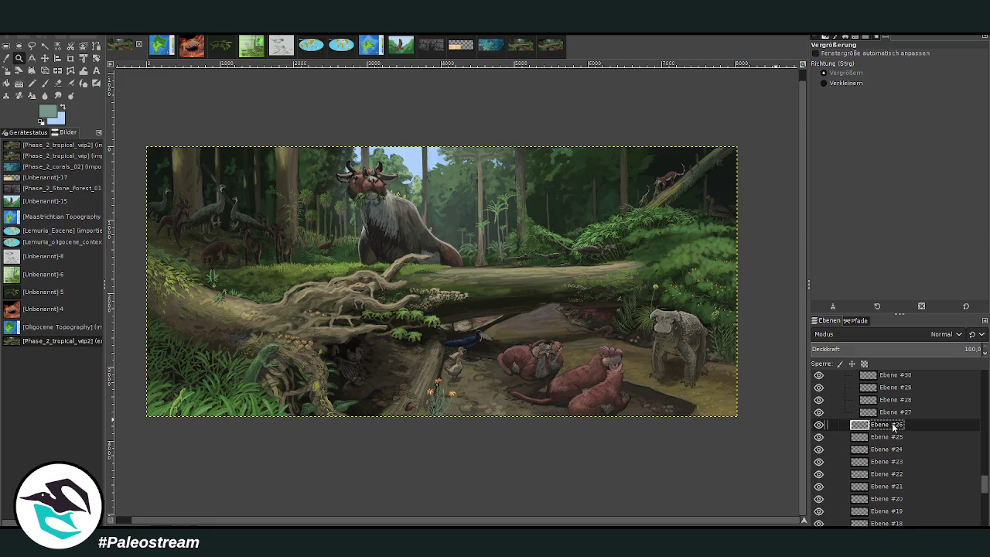
{"action": "mouse_move", "coordinate": [889, 436]}
{"action": "left_mouse_down"}
{"action": "mouse_move", "coordinate": [899, 423]}
{"action": "mouse_move", "coordinate": [889, 437]}
{"action": "left_mouse_up"}
{"action": "scroll", "coordinate": [890, 438], "scroll_direction": "down", "scroll_amount": 3}
Move Ebene #24, #22, #19 and #17 into the layer group.
{"action": "left_click", "coordinate": [882, 404]}
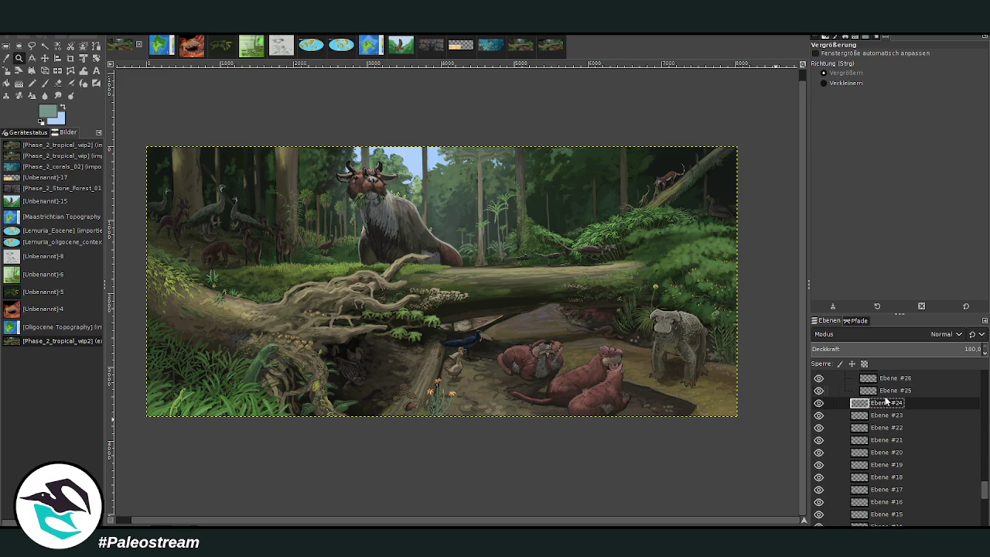
{"action": "left_click_drag", "start_coordinate": [889, 403], "coordinate": [895, 428]}
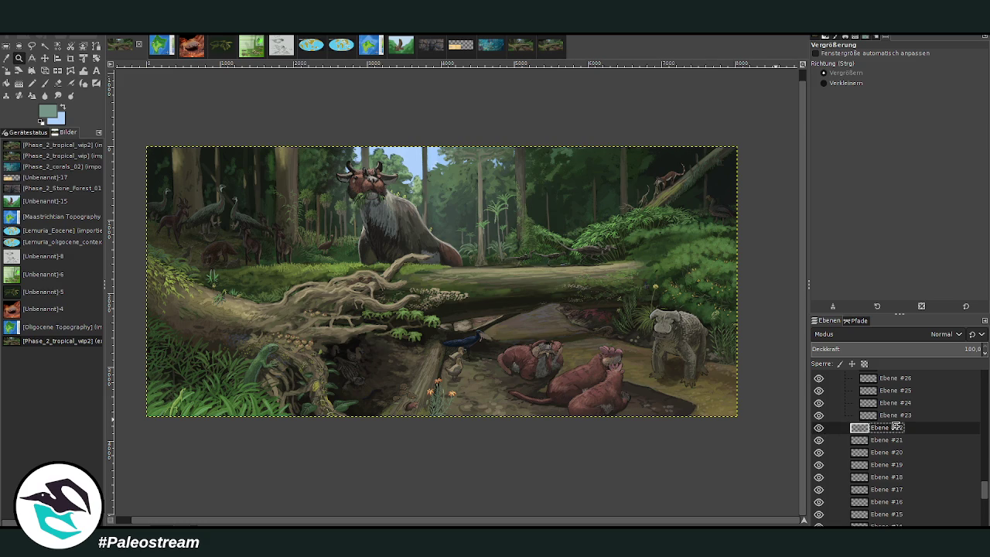
{"action": "mouse_move", "coordinate": [890, 422]}
{"action": "left_mouse_down"}
{"action": "mouse_move", "coordinate": [894, 449]}
{"action": "mouse_move", "coordinate": [893, 418]}
{"action": "left_mouse_up"}
{"action": "scroll", "coordinate": [892, 418], "scroll_direction": "down", "scroll_amount": 2}
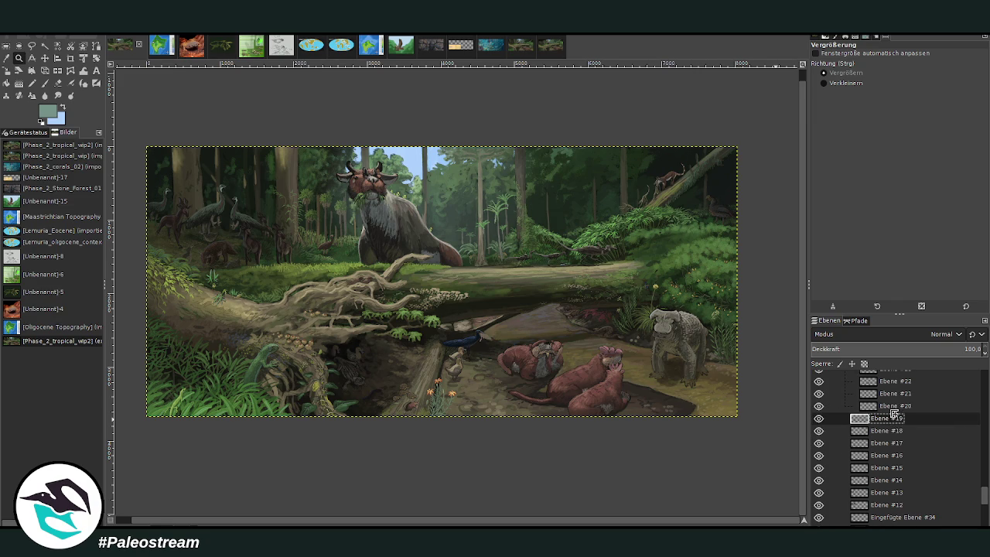
{"action": "mouse_move", "coordinate": [893, 418]}
{"action": "left_mouse_down"}
{"action": "mouse_move", "coordinate": [893, 429]}
{"action": "mouse_move", "coordinate": [891, 403]}
{"action": "mouse_move", "coordinate": [892, 419]}
{"action": "left_mouse_up"}
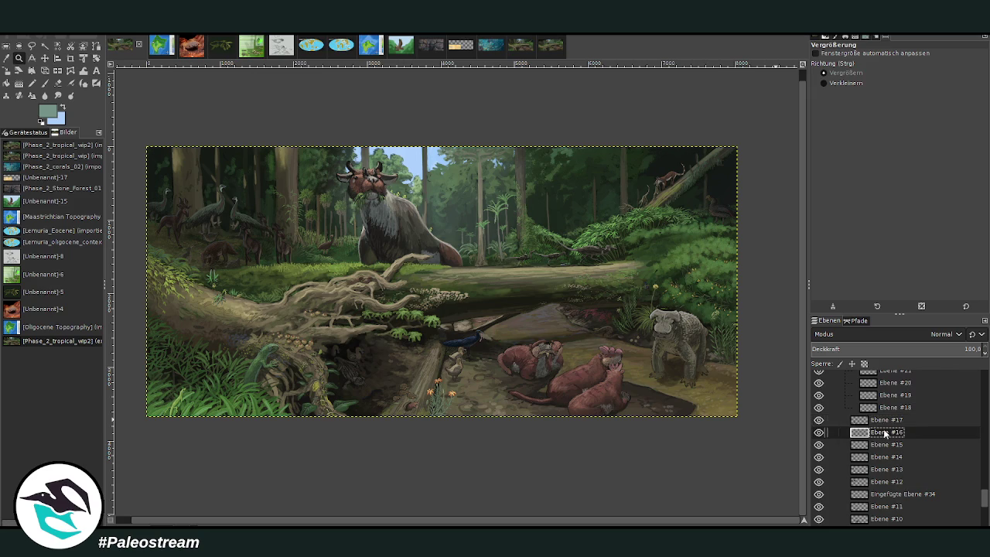
{"action": "left_click_drag", "start_coordinate": [886, 418], "coordinate": [887, 432]}
Nest Ebene #16, #15, #14 and #13 inside the layer group.
{"action": "left_click", "coordinate": [886, 432]}
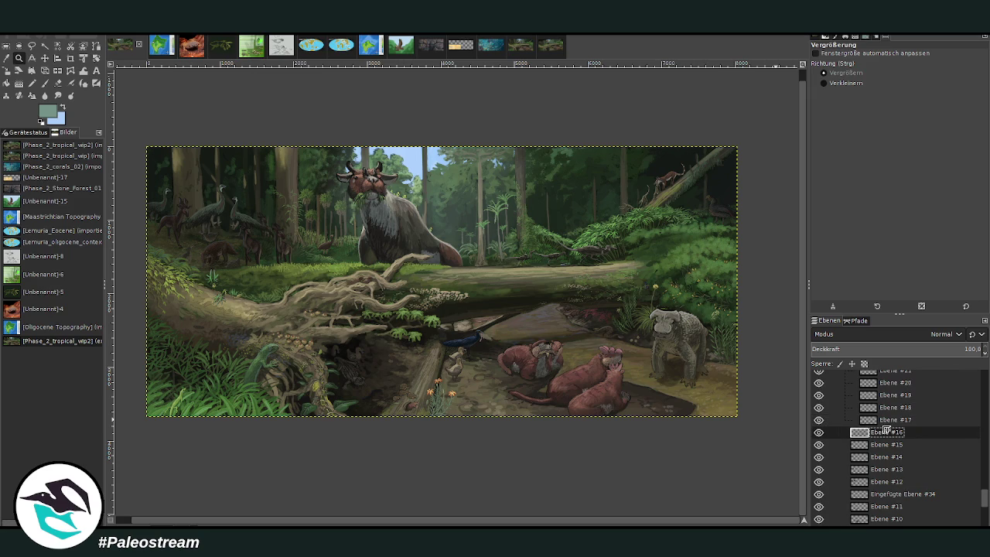
{"action": "left_click_drag", "start_coordinate": [889, 425], "coordinate": [884, 435]}
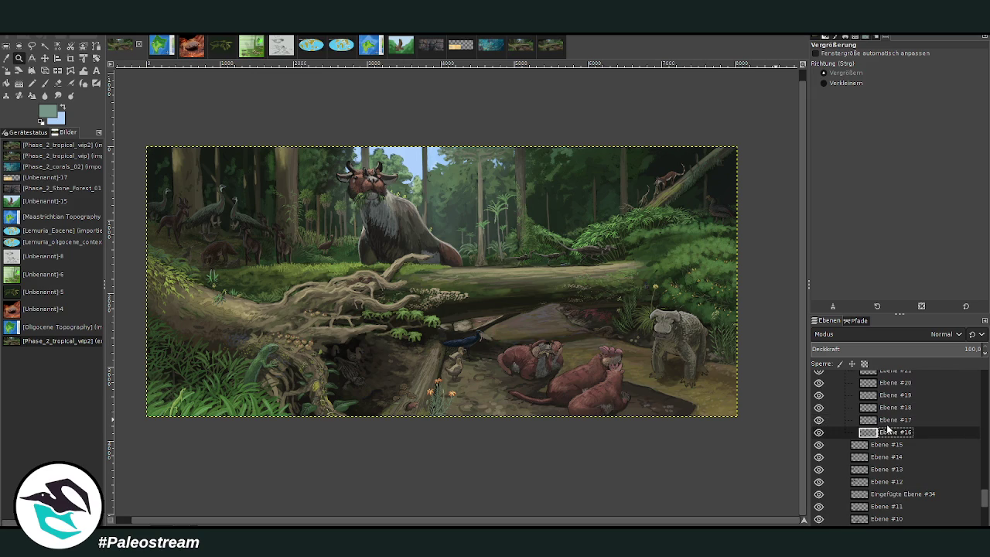
{"action": "left_click_drag", "start_coordinate": [889, 428], "coordinate": [889, 430]}
{"action": "left_click_drag", "start_coordinate": [890, 444], "coordinate": [889, 426]}
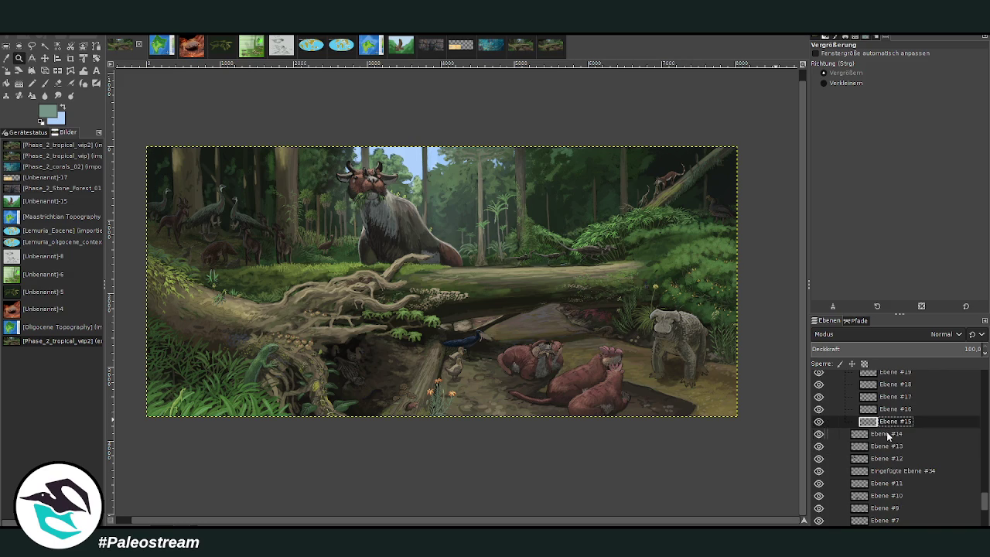
{"action": "left_click", "coordinate": [887, 435]}
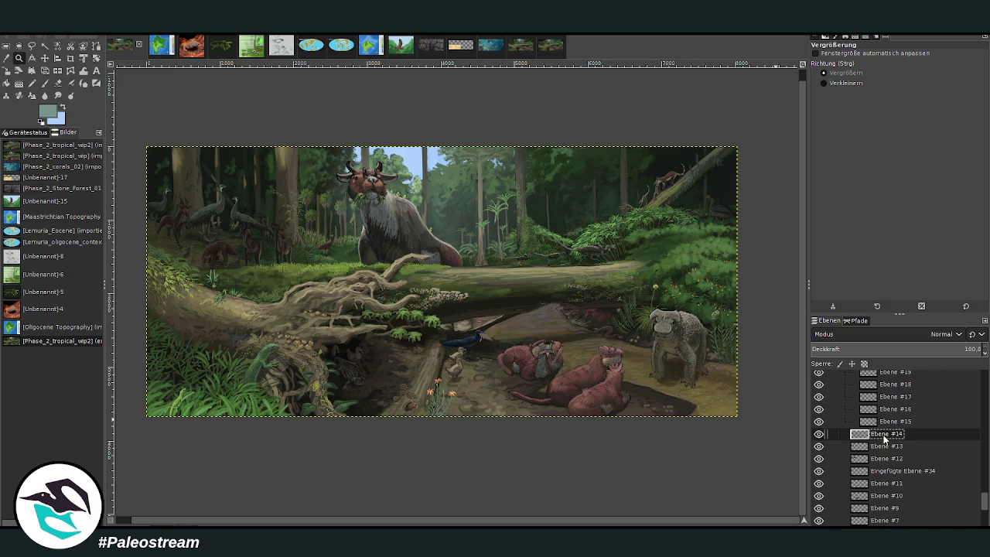
{"action": "mouse_move", "coordinate": [890, 430]}
{"action": "left_mouse_down"}
{"action": "mouse_move", "coordinate": [885, 443]}
{"action": "mouse_move", "coordinate": [897, 408]}
{"action": "mouse_move", "coordinate": [888, 419]}
{"action": "left_mouse_up"}
{"action": "left_click", "coordinate": [885, 445]}
Add Eingefügte Ebene #34, Ebene #11 and Ebene #10 to the layer group.
{"action": "scroll", "coordinate": [889, 426], "scroll_direction": "down", "scroll_amount": 2}
{"action": "left_click", "coordinate": [885, 426]}
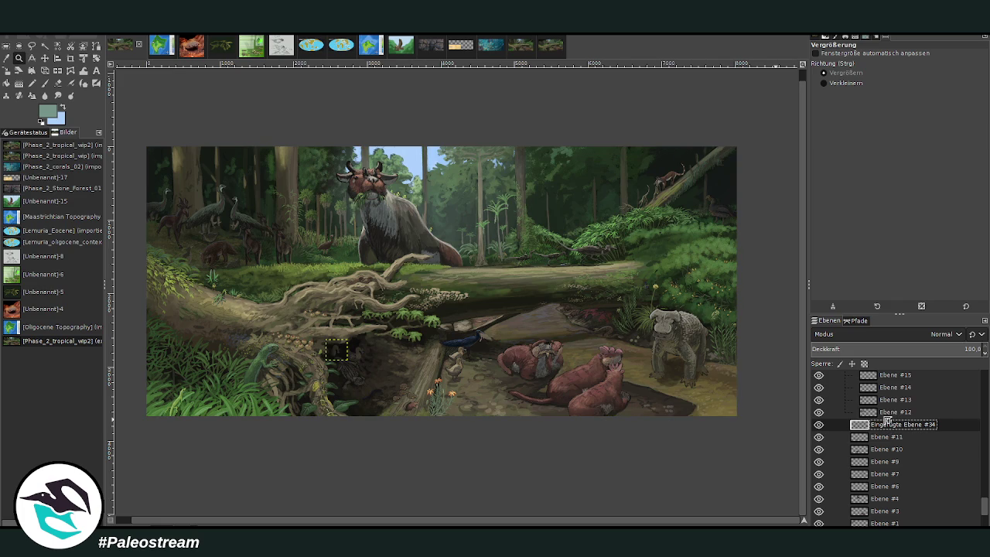
{"action": "left_click_drag", "start_coordinate": [887, 420], "coordinate": [889, 435]}
{"action": "left_click", "coordinate": [888, 437]}
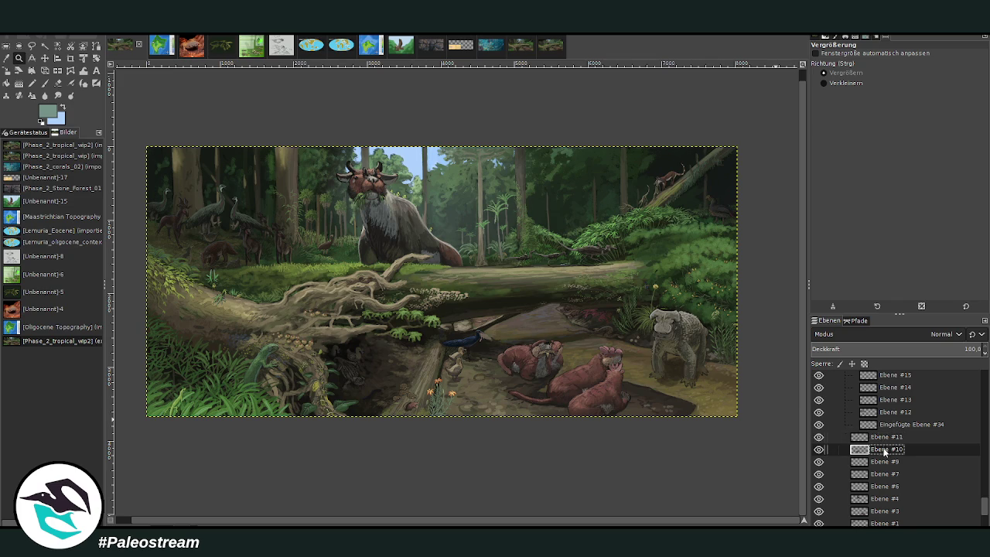
{"action": "left_click_drag", "start_coordinate": [890, 427], "coordinate": [887, 432]}
{"action": "scroll", "coordinate": [887, 433], "scroll_direction": "down", "scroll_amount": 1}
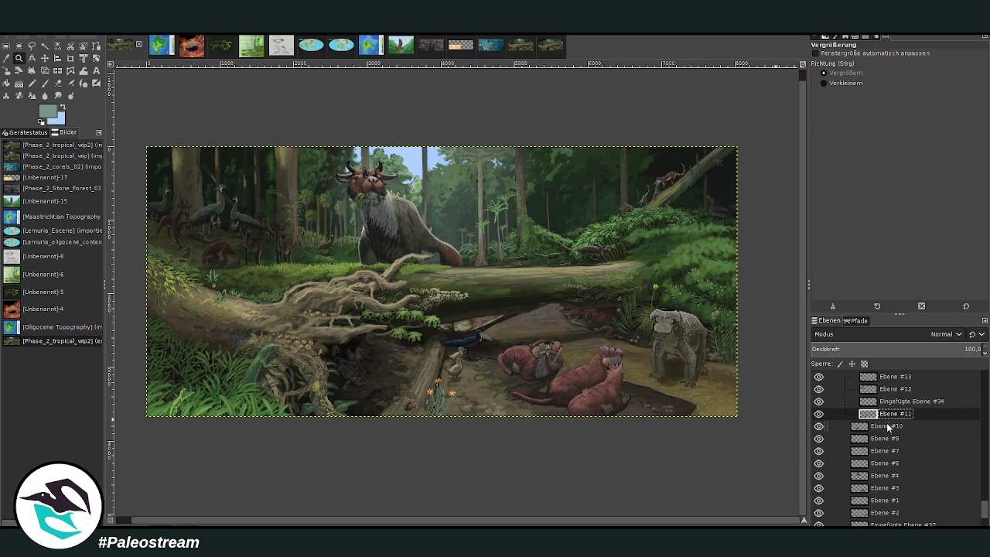
{"action": "left_click", "coordinate": [885, 427]}
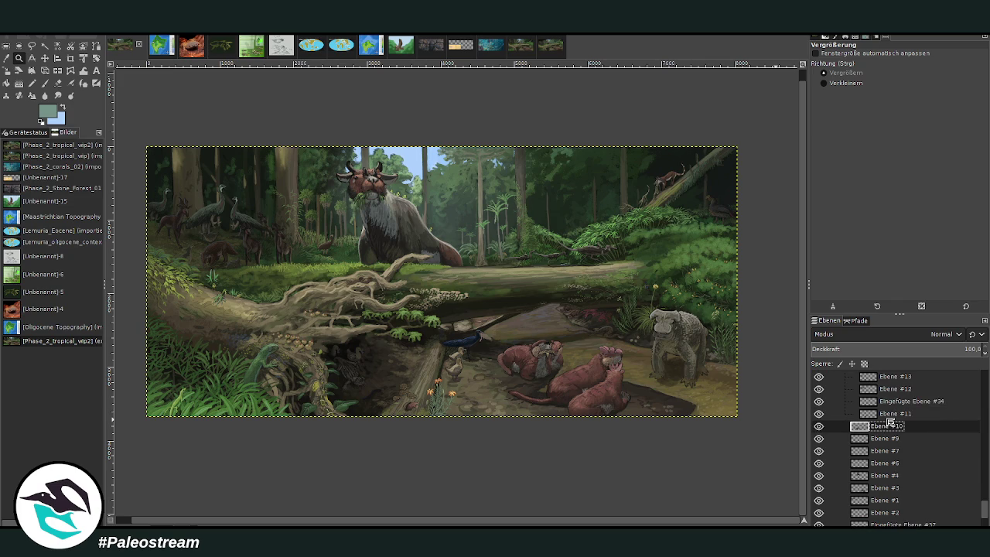
{"action": "mouse_move", "coordinate": [885, 426]}
{"action": "left_mouse_down"}
{"action": "mouse_move", "coordinate": [890, 418]}
{"action": "mouse_move", "coordinate": [886, 441]}
{"action": "left_mouse_up"}
Move Ebene #9 and Ebene #7 into the layer group.
{"action": "left_click", "coordinate": [887, 440]}
{"action": "left_click", "coordinate": [885, 440]}
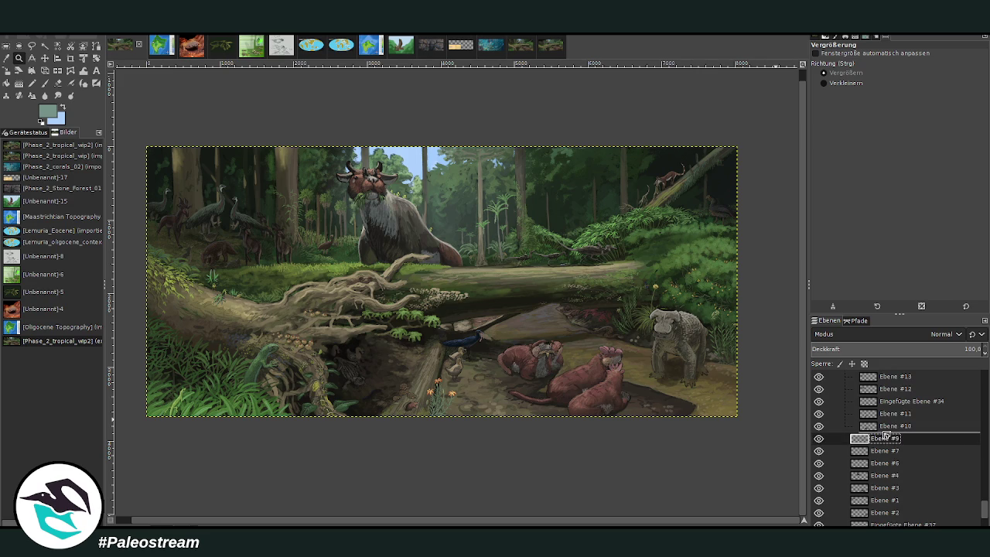
{"action": "scroll", "coordinate": [884, 433], "scroll_direction": "down", "scroll_amount": 3}
{"action": "scroll", "coordinate": [885, 408], "scroll_direction": "up", "scroll_amount": 2}
{"action": "left_click", "coordinate": [884, 407]}
{"action": "mouse_move", "coordinate": [883, 408]}
{"action": "left_mouse_down"}
{"action": "mouse_move", "coordinate": [892, 412]}
{"action": "mouse_move", "coordinate": [884, 461]}
{"action": "mouse_move", "coordinate": [888, 438]}
{"action": "left_mouse_up"}
Nest Ebene #4, #3, #1 and Eingefügte Ebene #37 inside the layer group.
{"action": "left_click", "coordinate": [887, 432]}
{"action": "left_click", "coordinate": [884, 446]}
{"action": "left_click", "coordinate": [884, 456]}
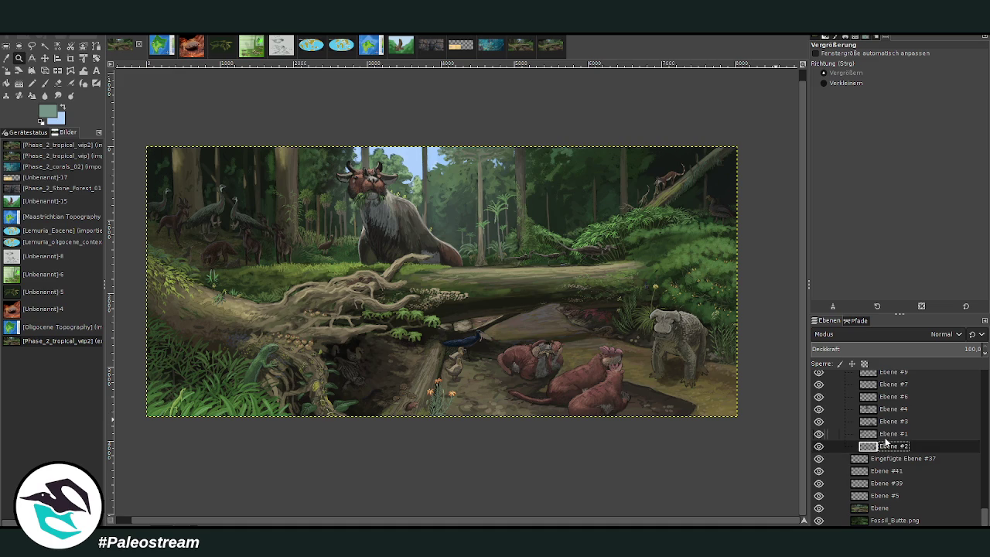
{"action": "left_click", "coordinate": [887, 457]}
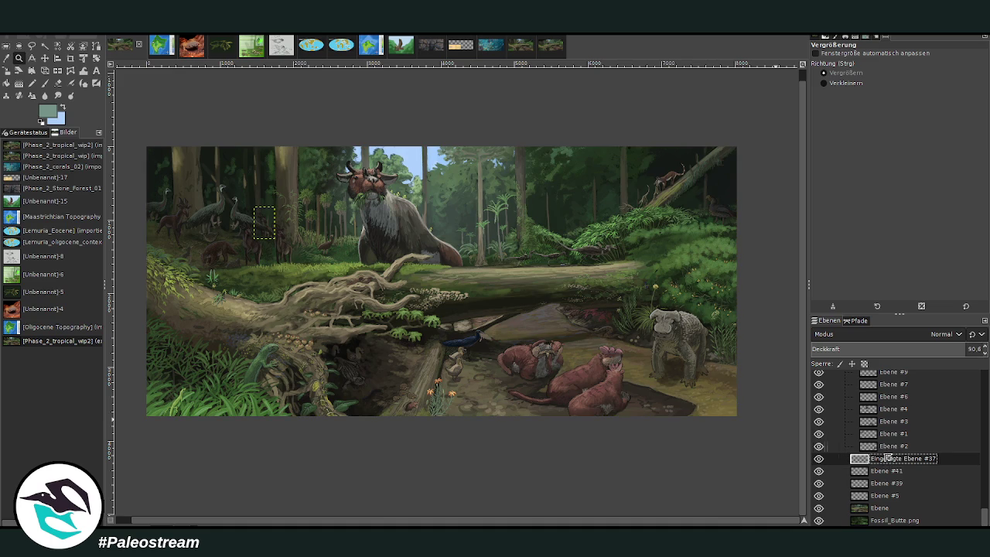
{"action": "left_click_drag", "start_coordinate": [887, 453], "coordinate": [886, 463]}
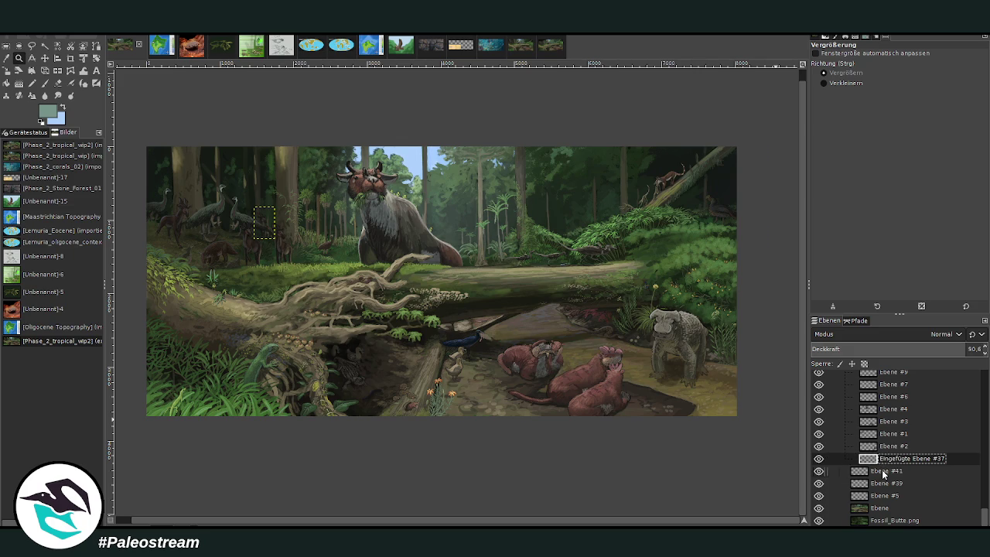
Move Ebene #41, #39 and #5 into the layer group.
{"action": "left_click", "coordinate": [889, 473]}
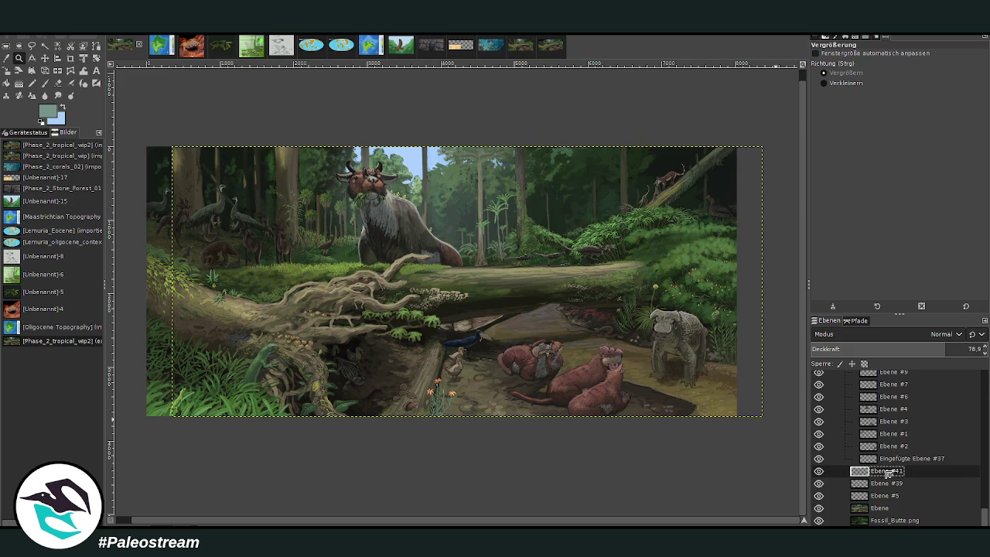
{"action": "left_click_drag", "start_coordinate": [889, 470], "coordinate": [889, 469]}
{"action": "left_click", "coordinate": [886, 484]}
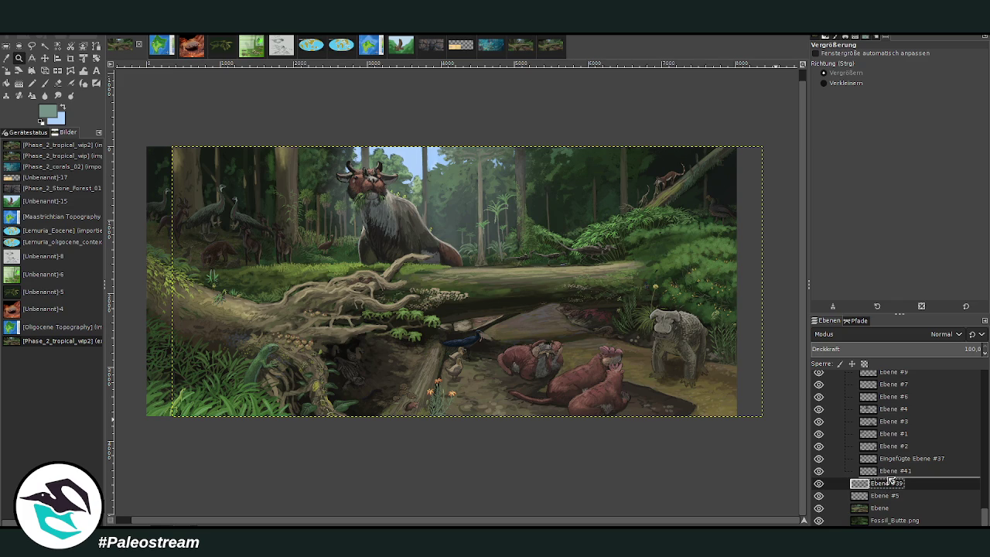
{"action": "left_click_drag", "start_coordinate": [886, 484], "coordinate": [889, 479]}
{"action": "left_click", "coordinate": [886, 497]}
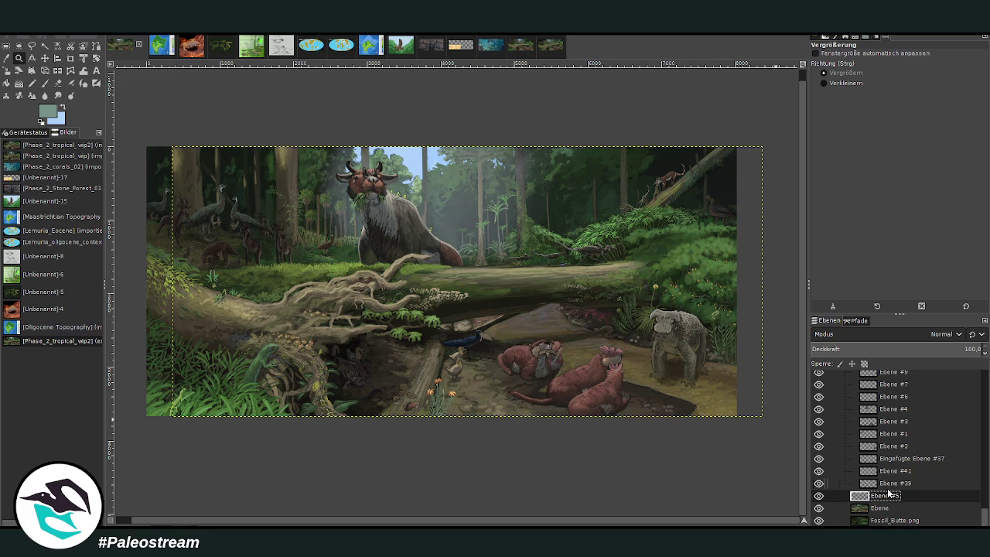
{"action": "left_click_drag", "start_coordinate": [888, 493], "coordinate": [886, 495]}
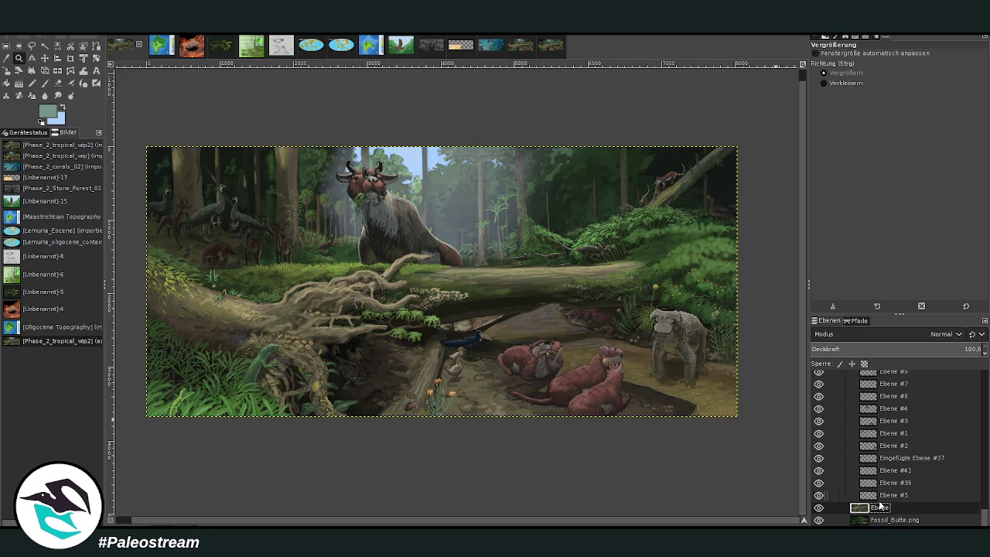
Nest the plain Ebene layer and Fossil_Butte.png inside the layer group.
{"action": "left_click_drag", "start_coordinate": [879, 507], "coordinate": [884, 507]}
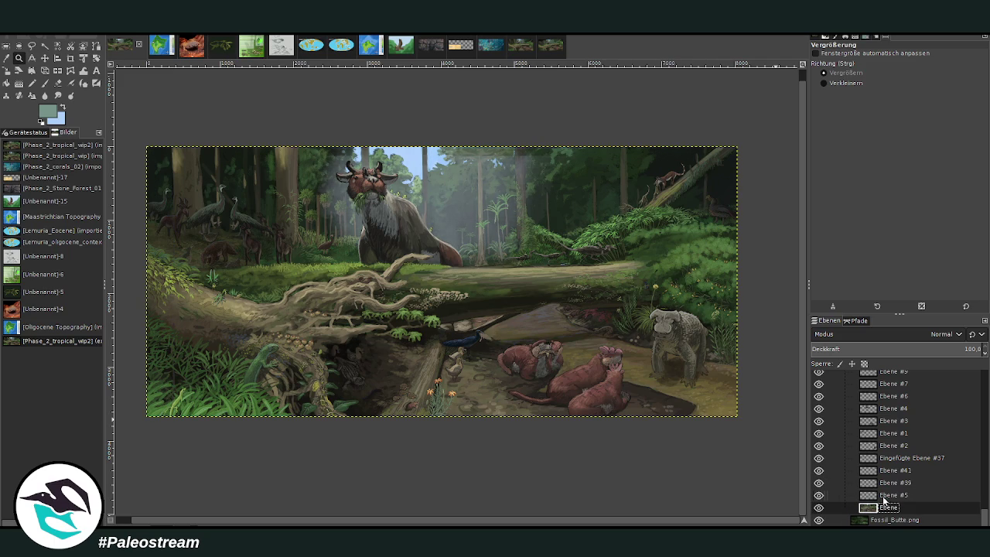
{"action": "left_click", "coordinate": [882, 519]}
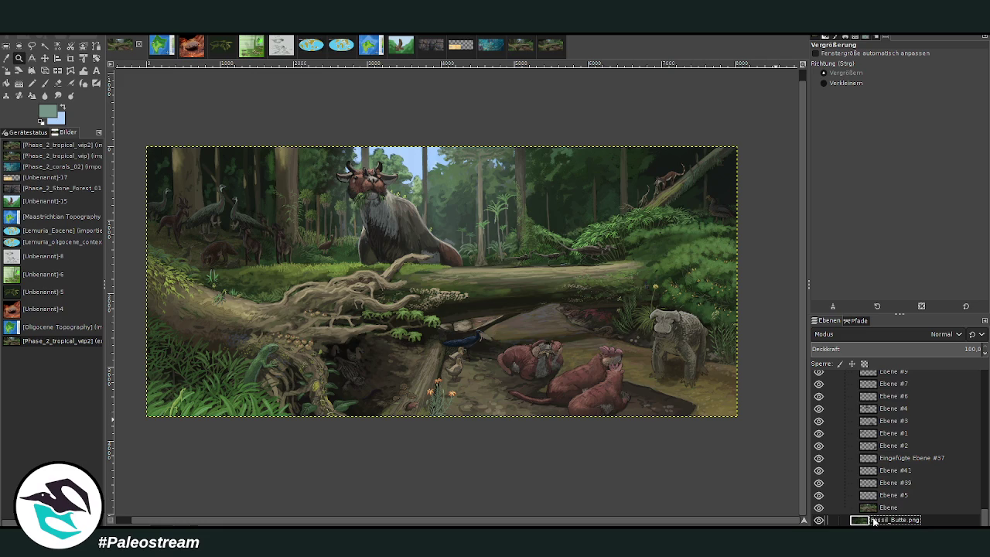
{"action": "left_click_drag", "start_coordinate": [884, 515], "coordinate": [882, 511]}
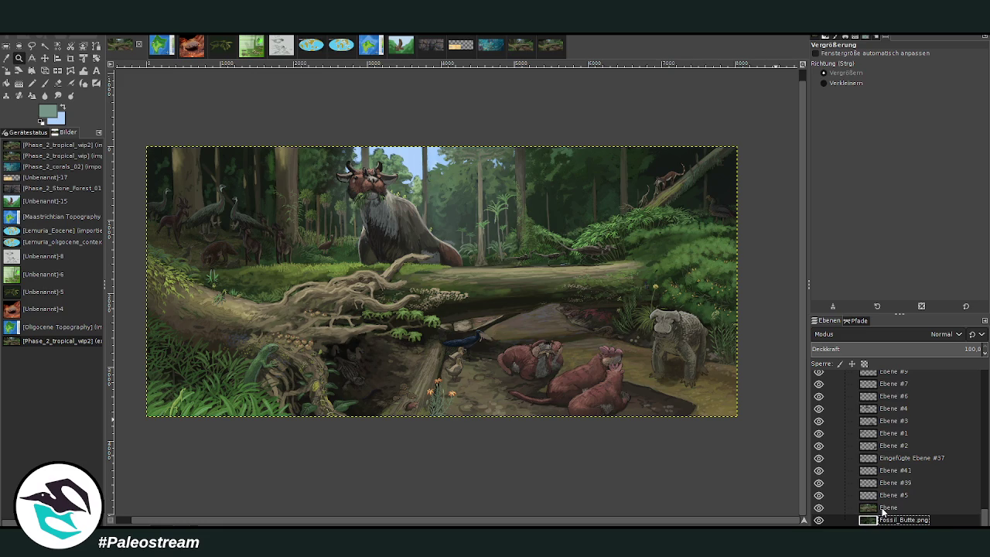
{"action": "scroll", "coordinate": [889, 501], "scroll_direction": "up", "scroll_amount": 3}
{"action": "scroll", "coordinate": [888, 501], "scroll_direction": "up", "scroll_amount": 2}
{"action": "scroll", "coordinate": [888, 499], "scroll_direction": "up", "scroll_amount": 2}
{"action": "scroll", "coordinate": [889, 495], "scroll_direction": "up", "scroll_amount": 2}
{"action": "scroll", "coordinate": [890, 490], "scroll_direction": "up", "scroll_amount": 2}
{"action": "scroll", "coordinate": [890, 490], "scroll_direction": "down", "scroll_amount": 2}
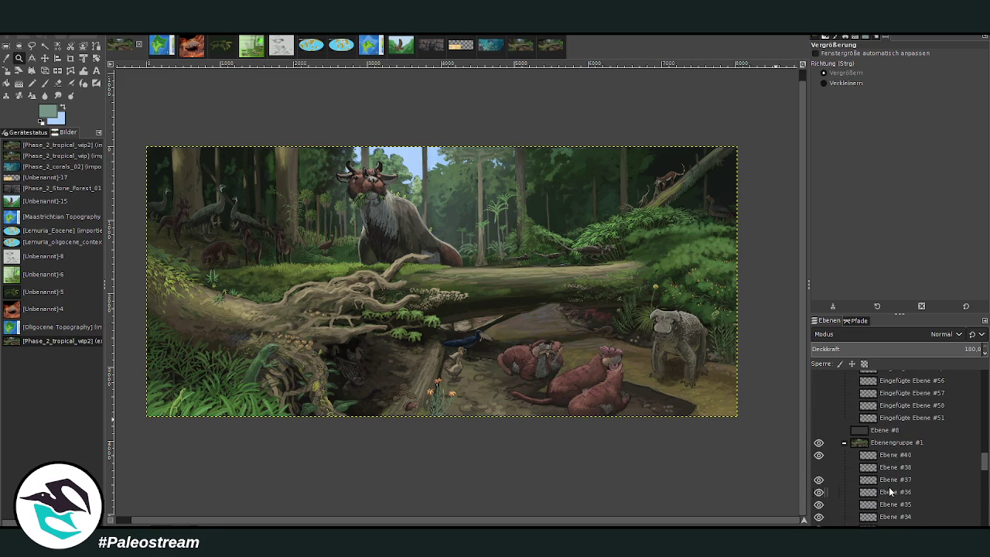
Select Ebenengruppe #1 and rotate it by -5.78° with the Rotate tool.
{"action": "left_click", "coordinate": [885, 442]}
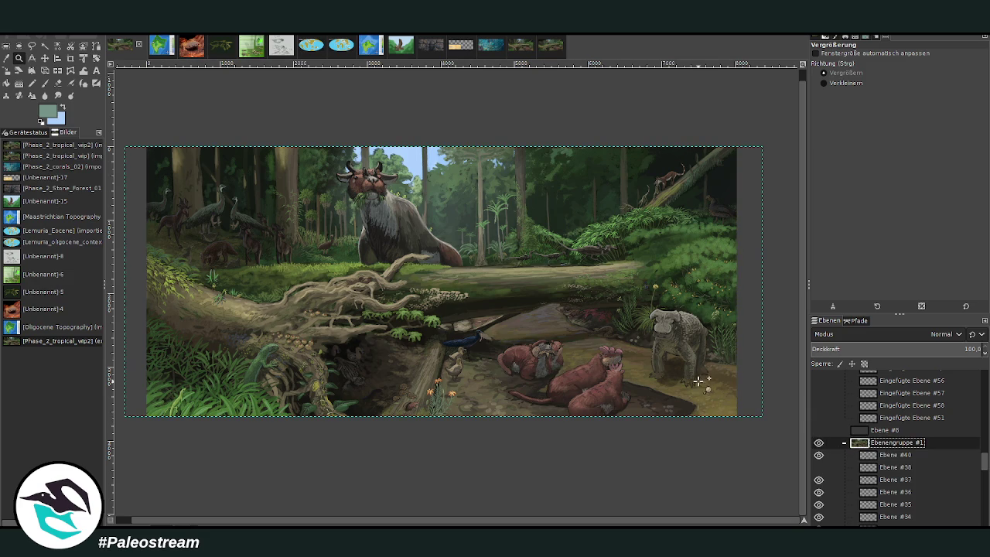
{"action": "left_click", "coordinate": [96, 58]}
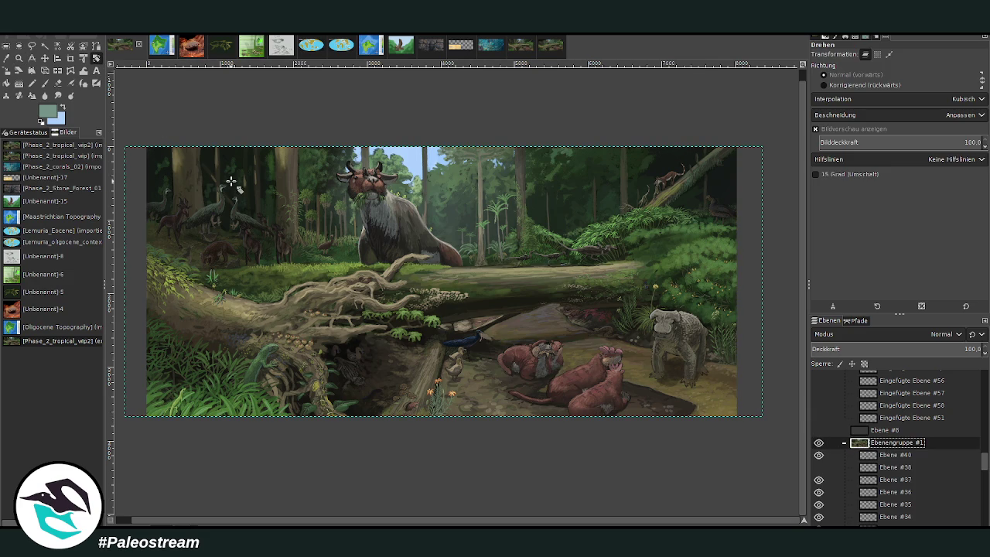
{"action": "left_click_drag", "start_coordinate": [195, 186], "coordinate": [200, 223]}
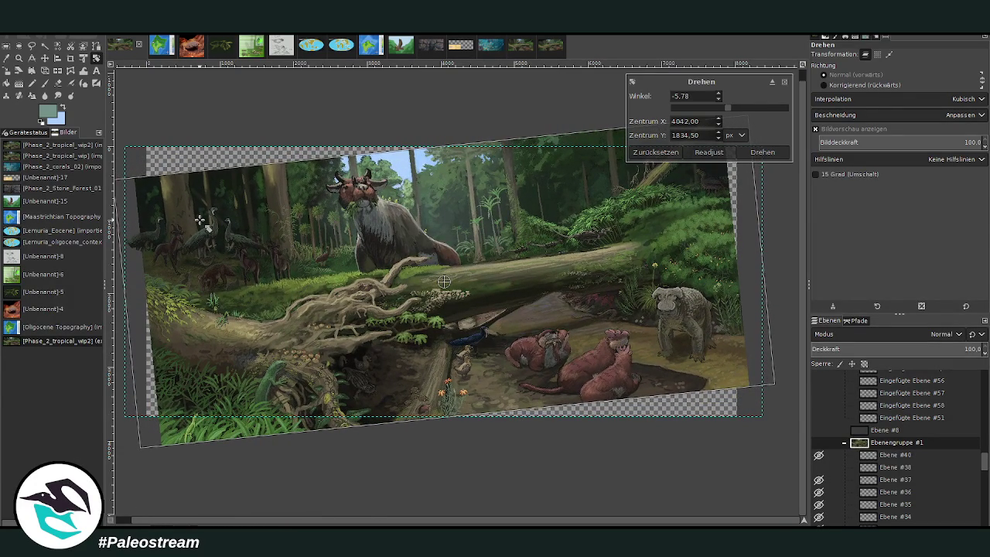
{"action": "left_click", "coordinate": [776, 154]}
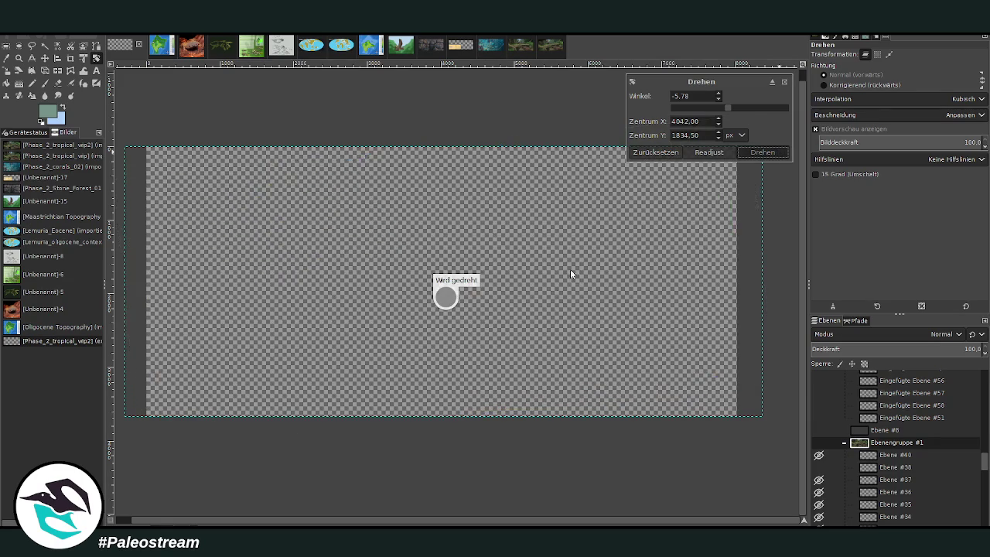
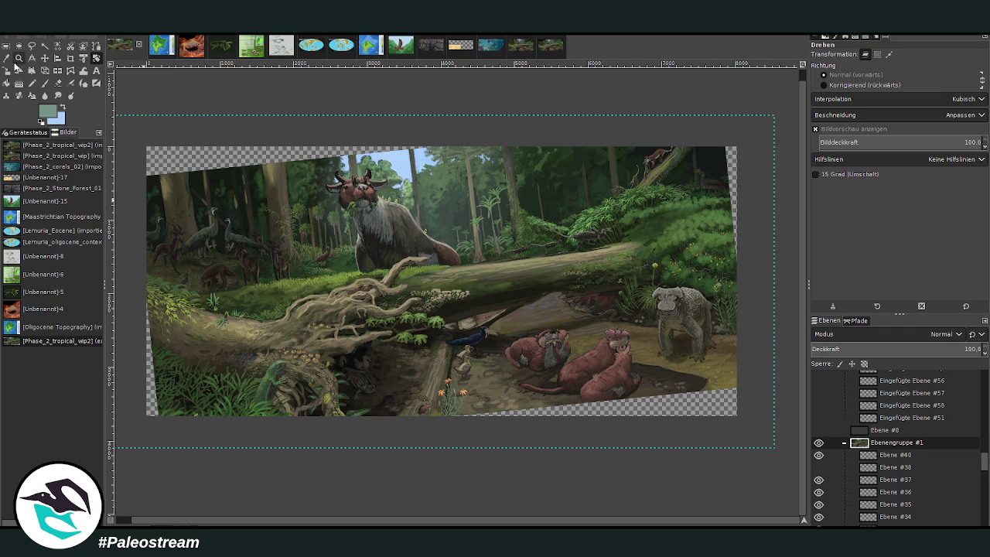
Make the Ebene layer above Fossil_Butte.png active and zoom into the log and roots.
{"action": "left_click", "coordinate": [20, 58]}
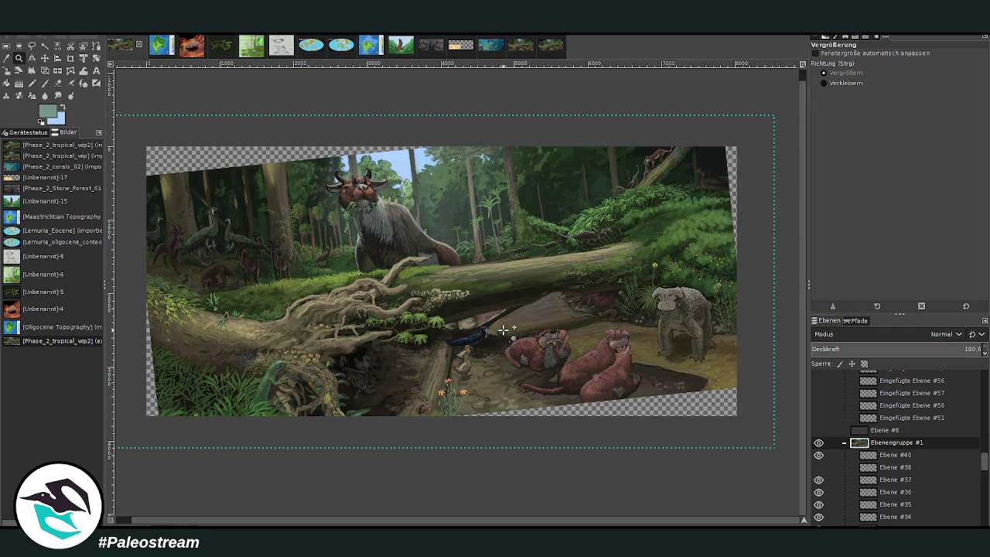
{"action": "scroll", "coordinate": [905, 463], "scroll_direction": "down", "scroll_amount": 5}
{"action": "scroll", "coordinate": [899, 465], "scroll_direction": "down", "scroll_amount": 3}
{"action": "scroll", "coordinate": [889, 458], "scroll_direction": "down", "scroll_amount": 3}
{"action": "scroll", "coordinate": [886, 453], "scroll_direction": "down", "scroll_amount": 2}
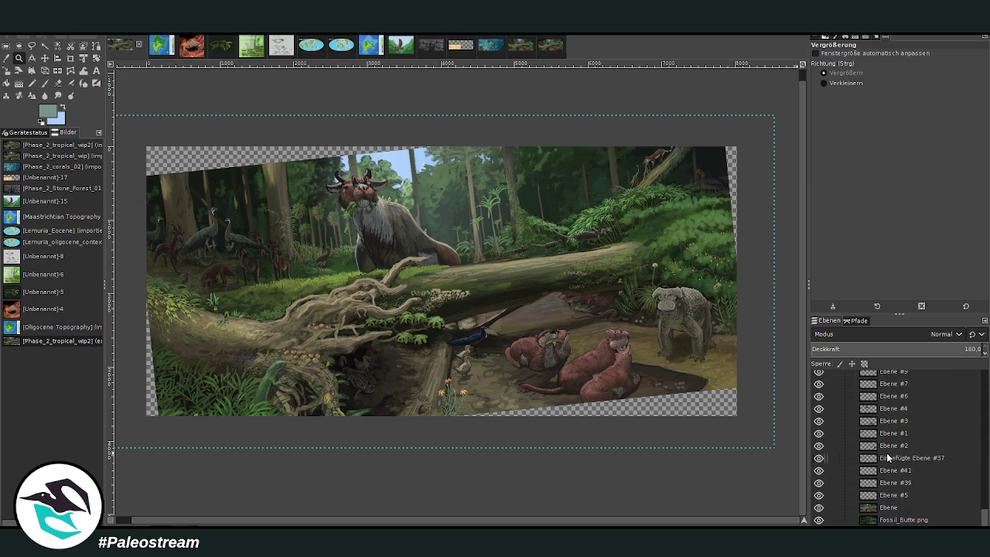
{"action": "left_click", "coordinate": [886, 506]}
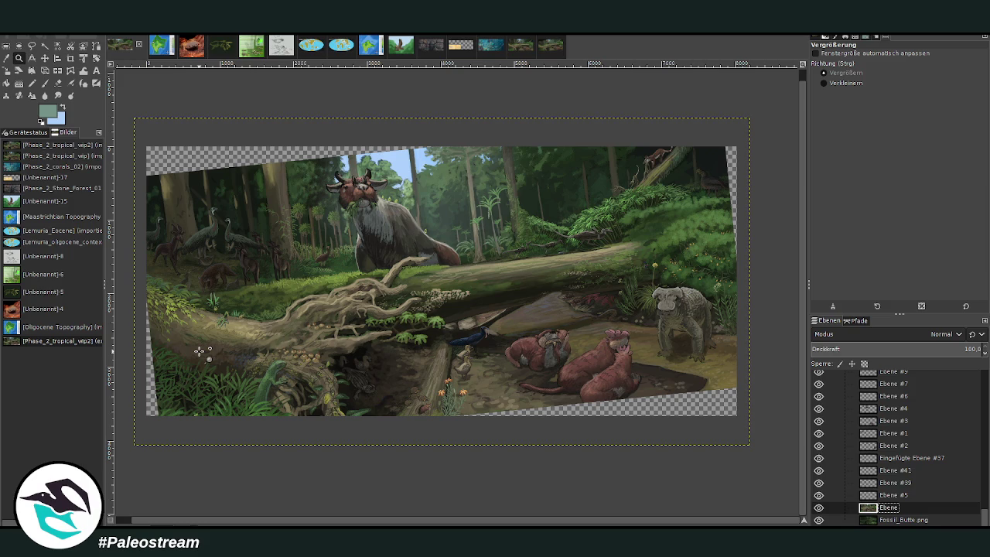
{"action": "left_click_drag", "start_coordinate": [188, 207], "coordinate": [481, 456]}
Zoom further into the roots and pan over to the green lizard at the log's lower left.
{"action": "left_click_drag", "start_coordinate": [319, 236], "coordinate": [554, 452]}
{"action": "left_click_drag", "start_coordinate": [317, 261], "coordinate": [549, 456]}
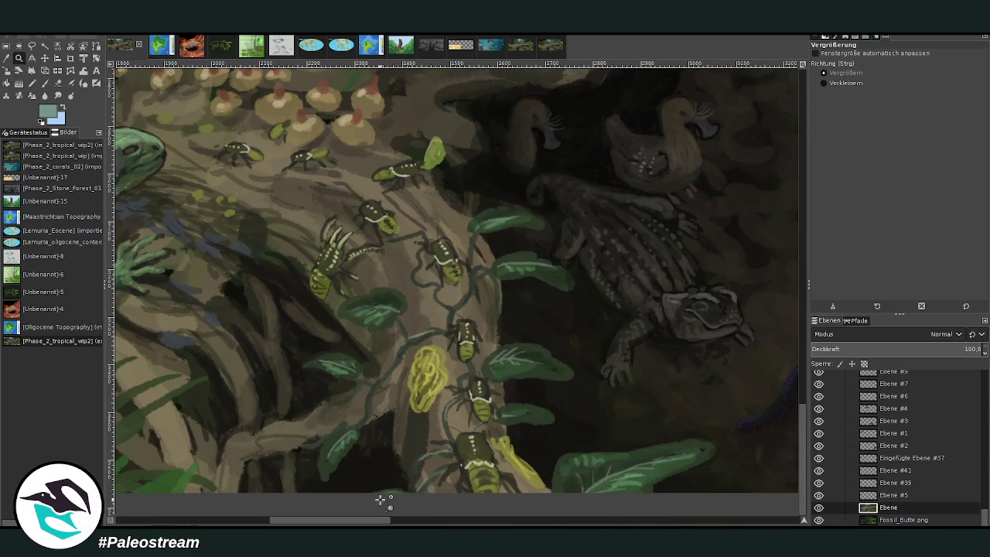
{"action": "mouse_move", "coordinate": [367, 522]}
{"action": "left_mouse_down"}
{"action": "mouse_move", "coordinate": [740, 523]}
{"action": "mouse_move", "coordinate": [214, 523]}
{"action": "left_mouse_up"}
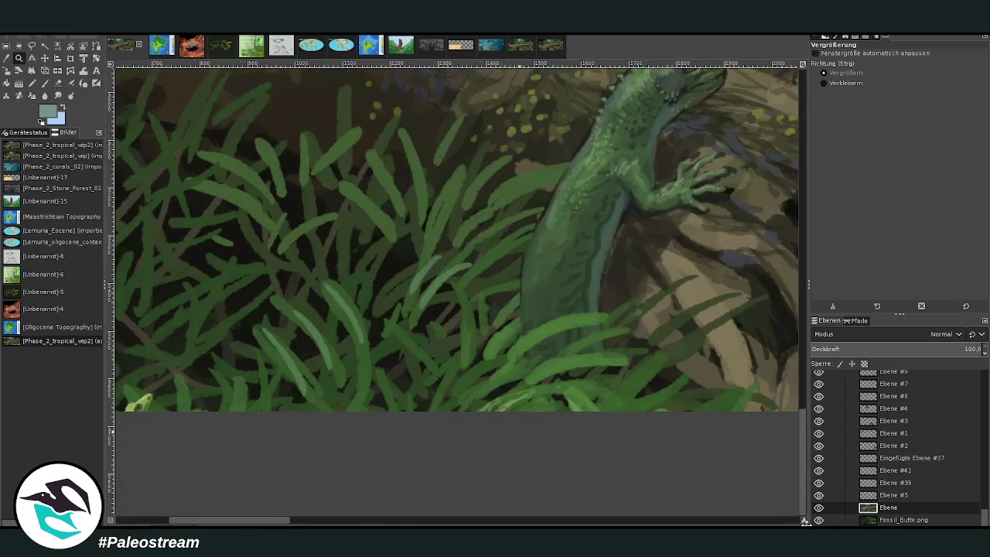
{"action": "left_click_drag", "start_coordinate": [804, 523], "coordinate": [809, 526]}
With the Move tool, find and select the Ebene #24 layer holding the small creature.
{"action": "scroll", "coordinate": [270, 524], "scroll_direction": "left", "scroll_amount": 1}
{"action": "scroll", "coordinate": [270, 524], "scroll_direction": "left", "scroll_amount": 5}
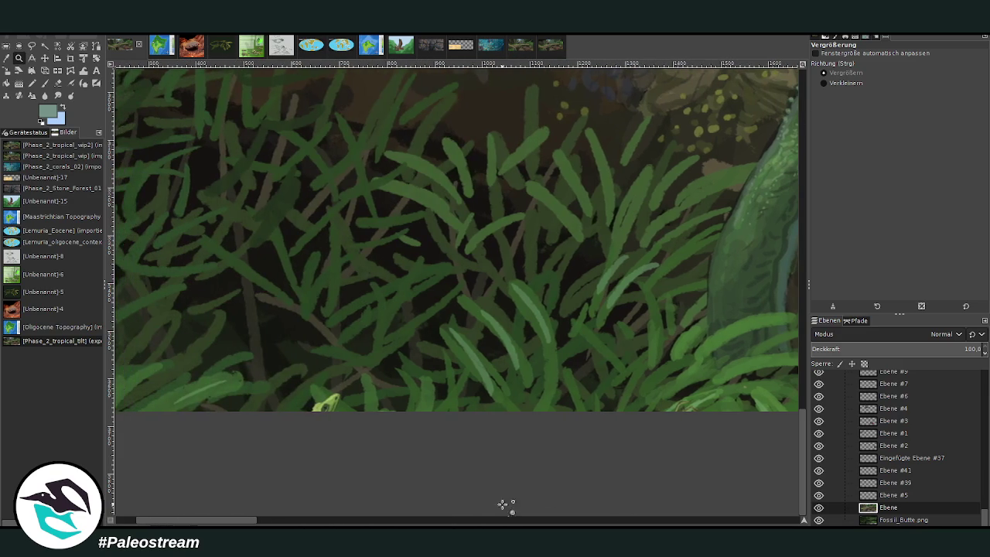
{"action": "left_click", "coordinate": [45, 58]}
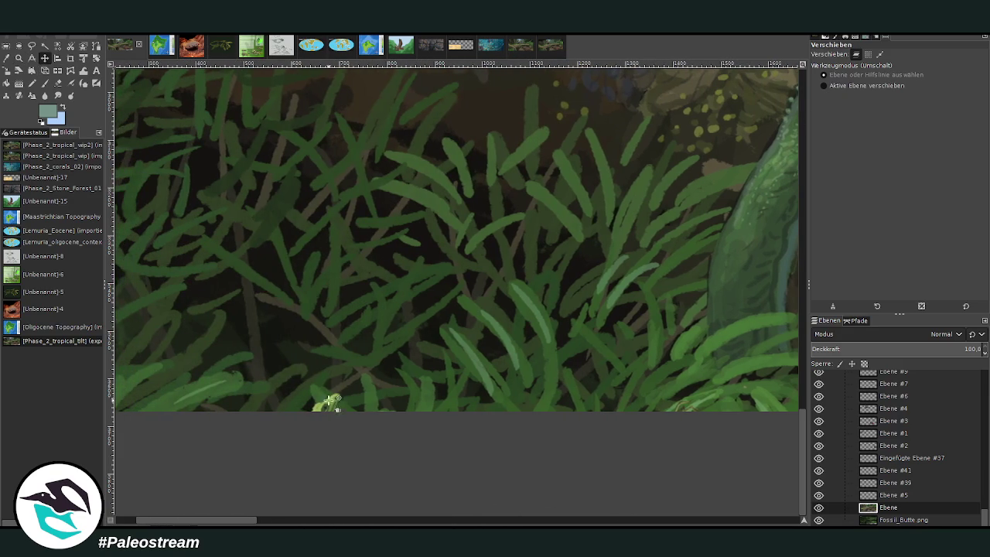
{"action": "left_click", "coordinate": [329, 399]}
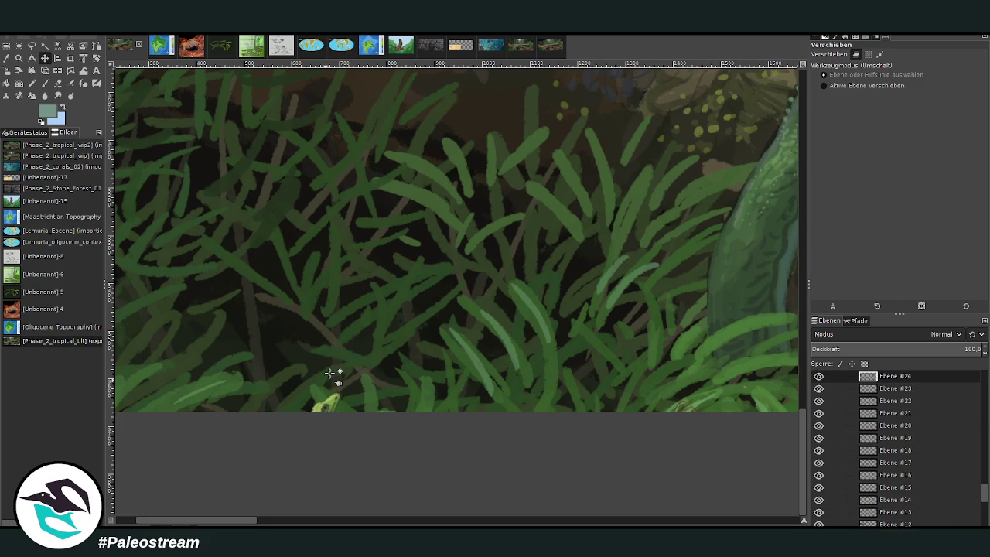
{"action": "left_click", "coordinate": [330, 380]}
{"action": "scroll", "coordinate": [924, 447], "scroll_direction": "up", "scroll_amount": 3}
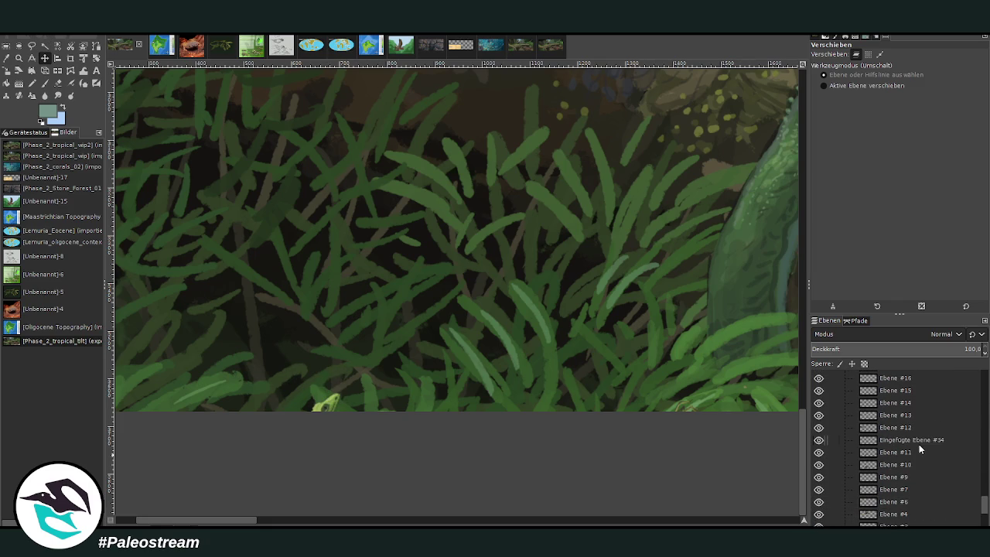
{"action": "scroll", "coordinate": [919, 444], "scroll_direction": "up", "scroll_amount": 2}
{"action": "scroll", "coordinate": [919, 443], "scroll_direction": "up", "scroll_amount": 2}
{"action": "scroll", "coordinate": [919, 443], "scroll_direction": "up", "scroll_amount": 2}
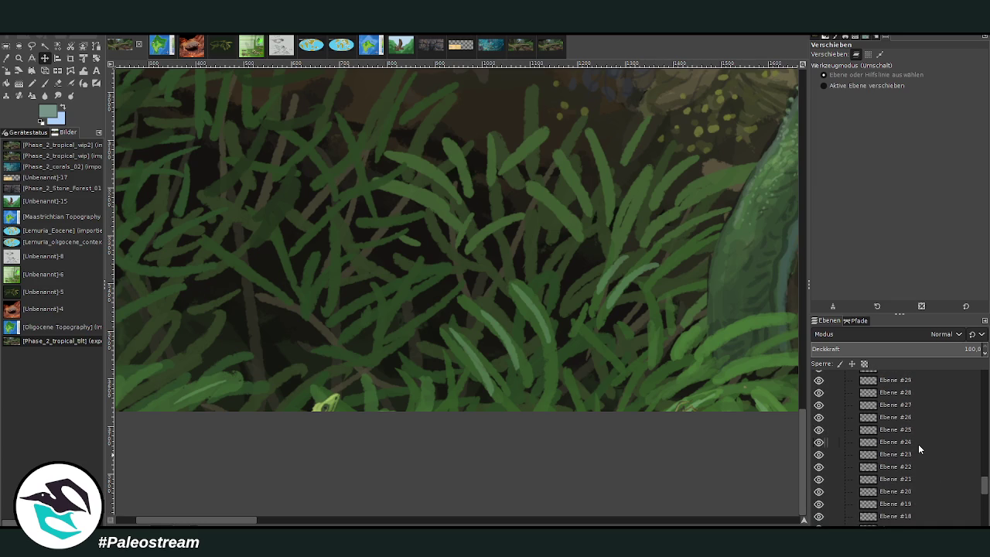
{"action": "left_click", "coordinate": [897, 443]}
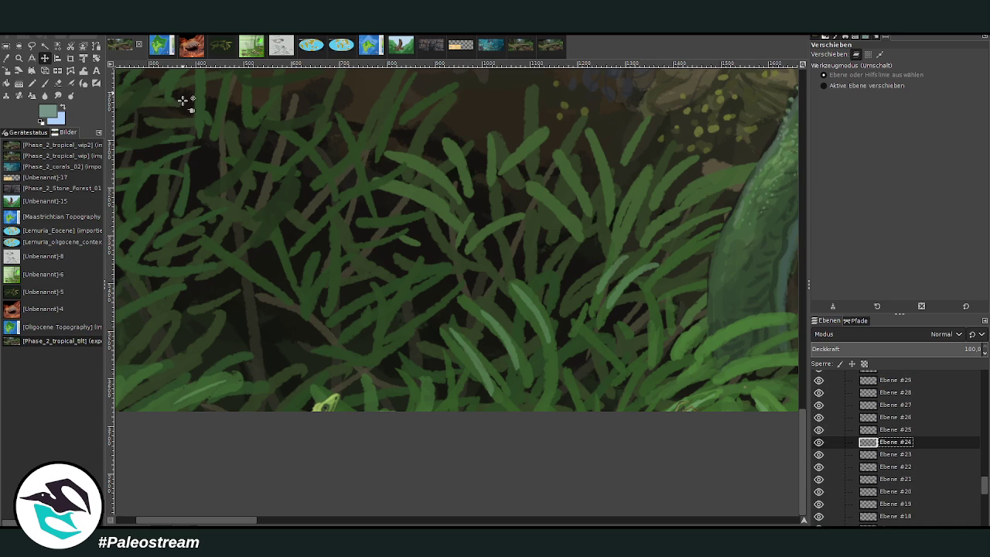
Check Ebene #24's content by toggling visibility, and nudge the yellow-green creature down and right.
{"action": "left_click", "coordinate": [817, 442]}
{"action": "left_click", "coordinate": [818, 445]}
{"action": "left_click", "coordinate": [818, 444]}
{"action": "left_click", "coordinate": [818, 445]}
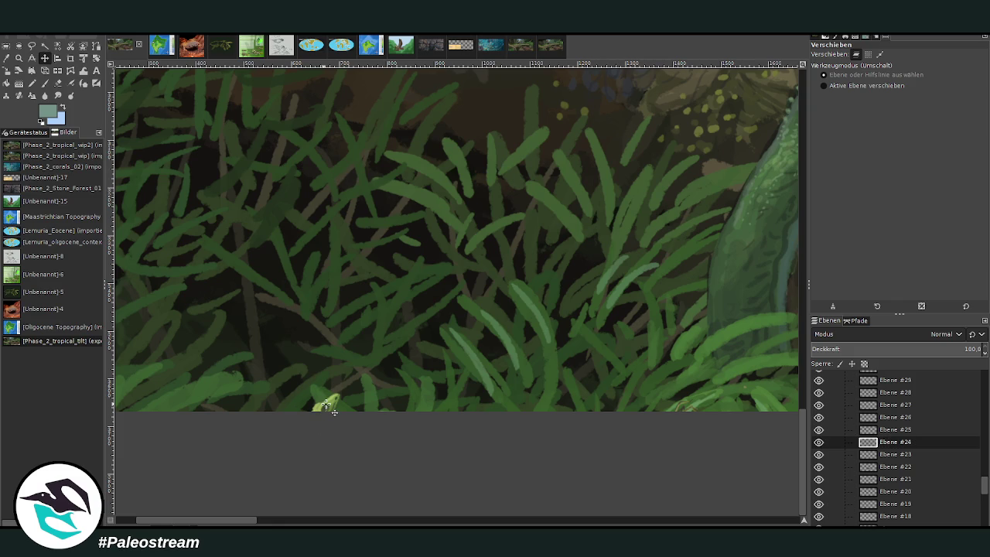
{"action": "left_click_drag", "start_coordinate": [336, 410], "coordinate": [338, 416]}
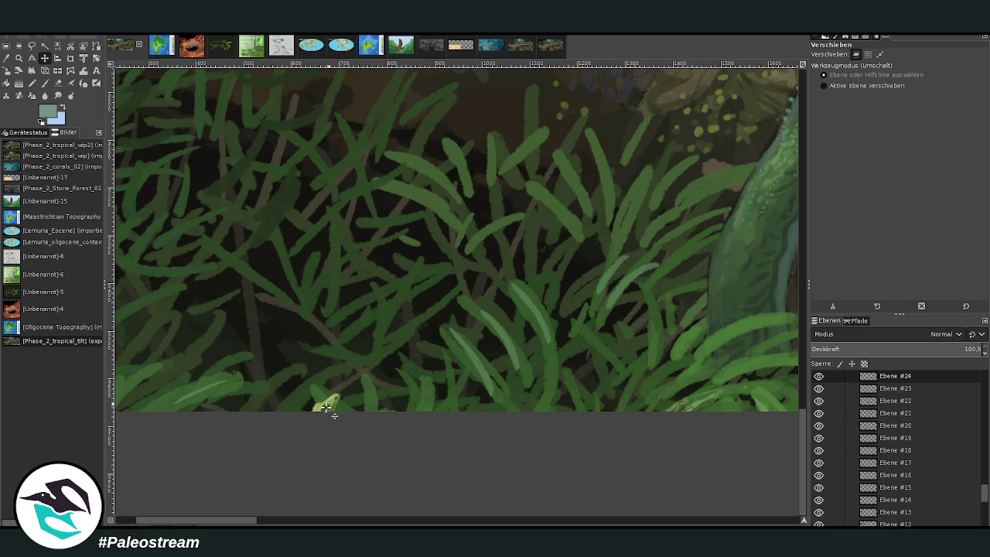
{"action": "left_click", "coordinate": [816, 377]}
{"action": "left_click", "coordinate": [816, 377]}
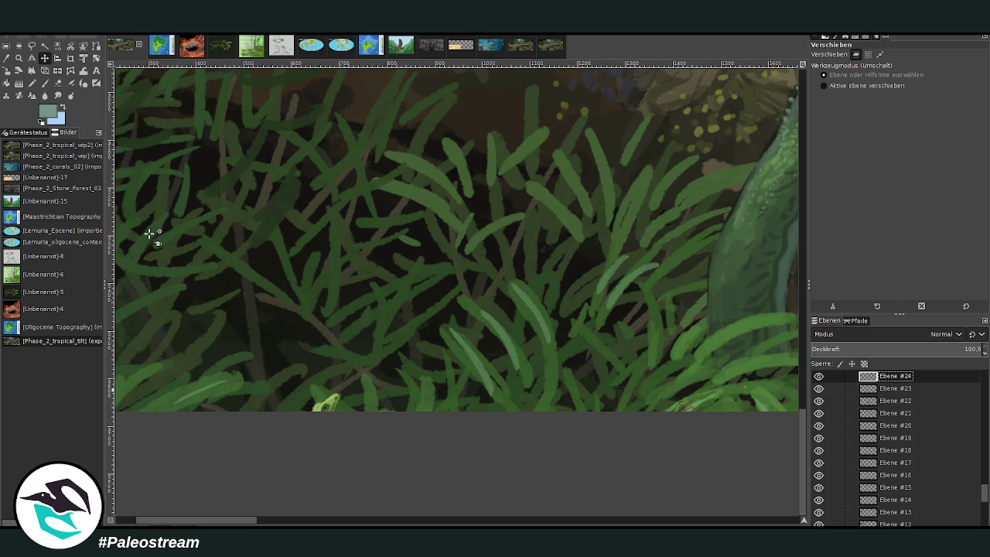
Zoom the view out to see more of the painting.
{"action": "left_click", "coordinate": [19, 59]}
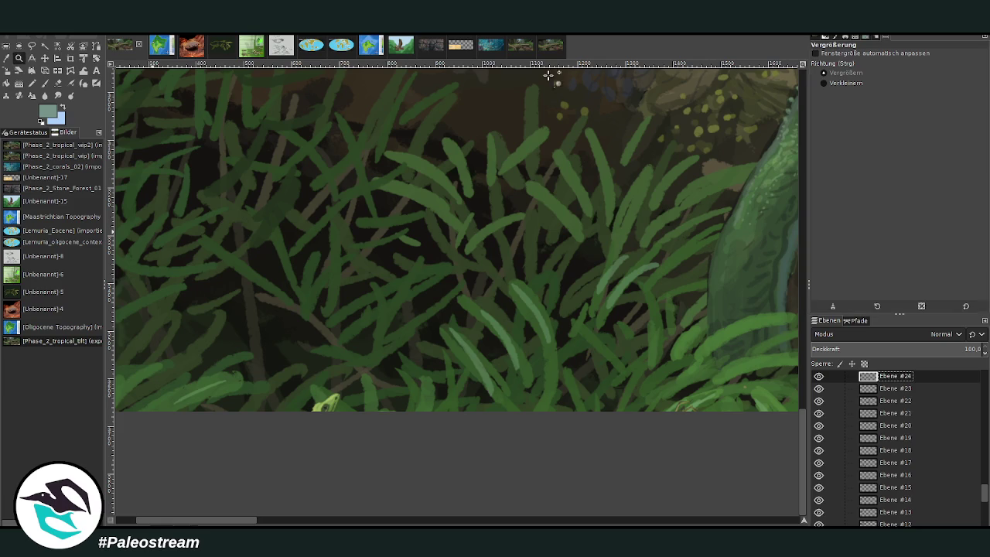
{"action": "left_click", "coordinate": [823, 83]}
{"action": "left_click", "coordinate": [305, 239]}
{"action": "left_click", "coordinate": [302, 239]}
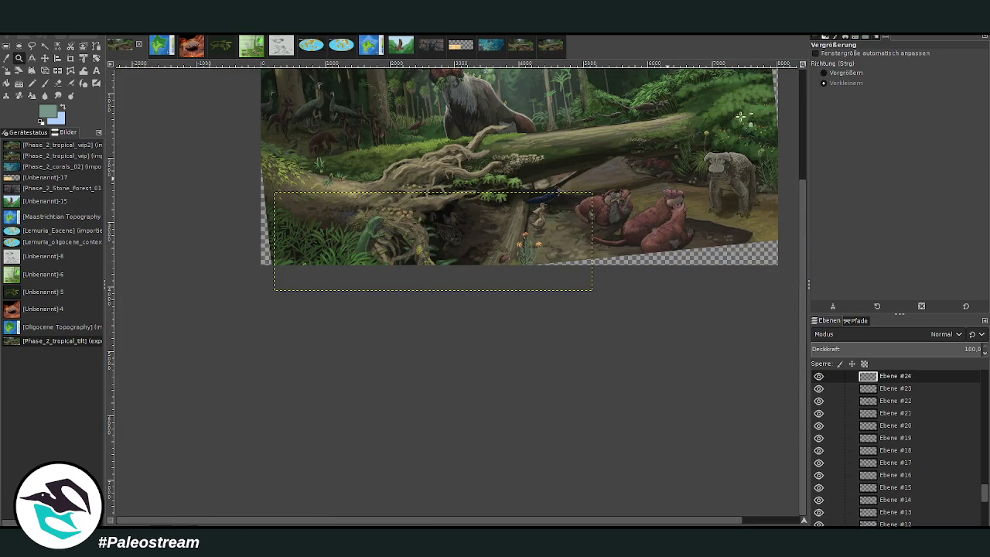
Zoom in on the fallen log and roots.
{"action": "left_click", "coordinate": [823, 73]}
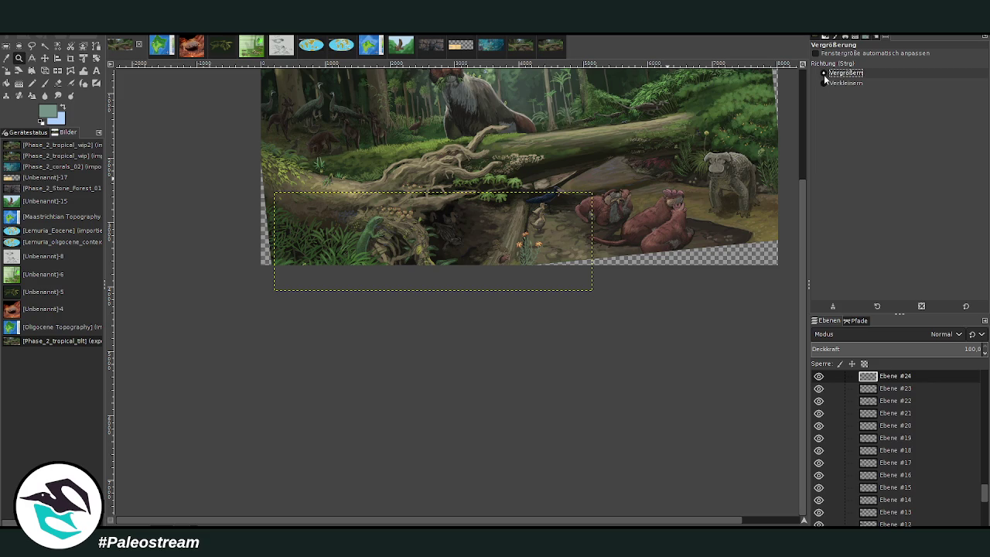
{"action": "left_click_drag", "start_coordinate": [230, 158], "coordinate": [592, 301]}
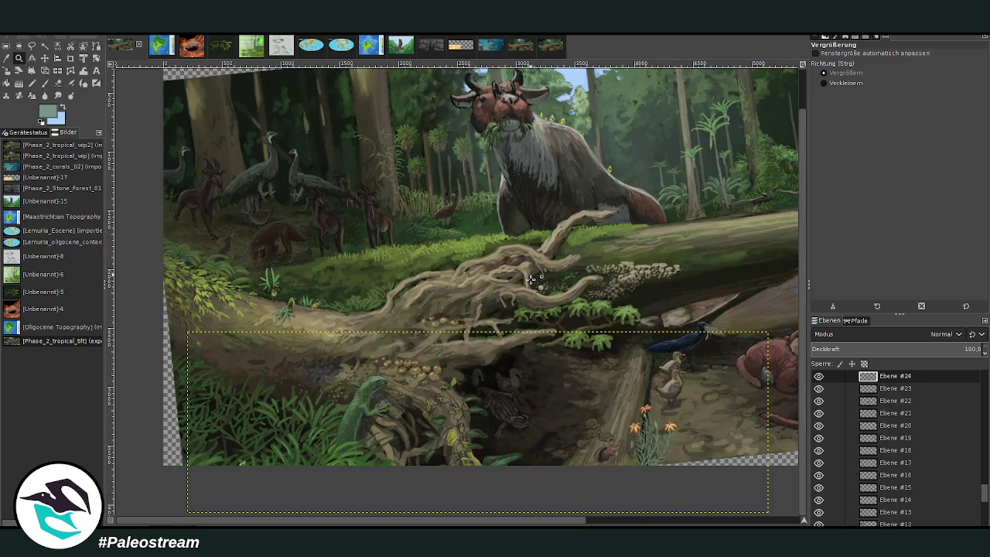
{"action": "scroll", "coordinate": [863, 448], "scroll_direction": "down", "scroll_amount": 5}
{"action": "scroll", "coordinate": [863, 448], "scroll_direction": "down", "scroll_amount": 2}
Add a new empty layer, Ebene #42, above Fossil_Butte.png and pan to the scene's right side.
{"action": "left_click", "coordinate": [897, 519]}
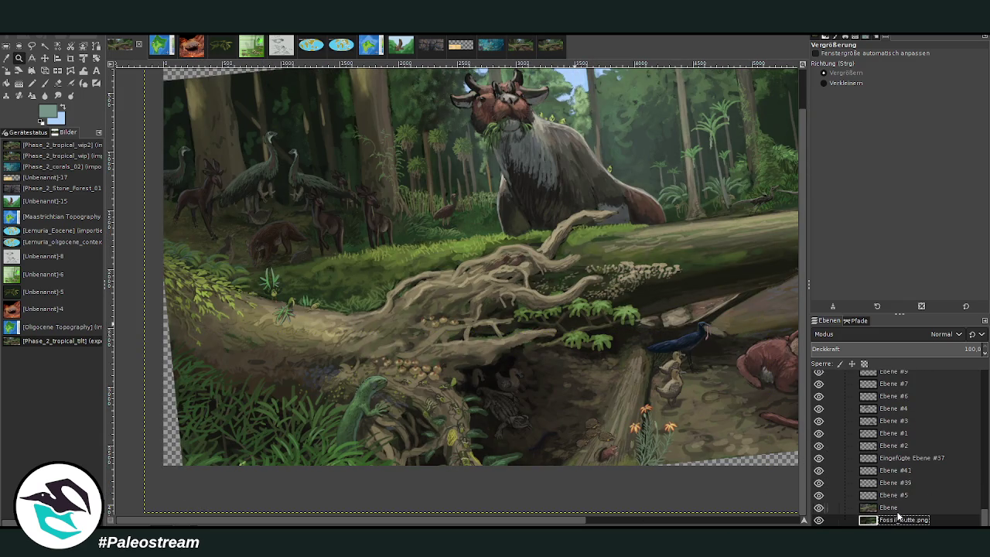
{"action": "key", "text": "Escape"}
{"action": "key", "text": "shift+ctrl+n"}
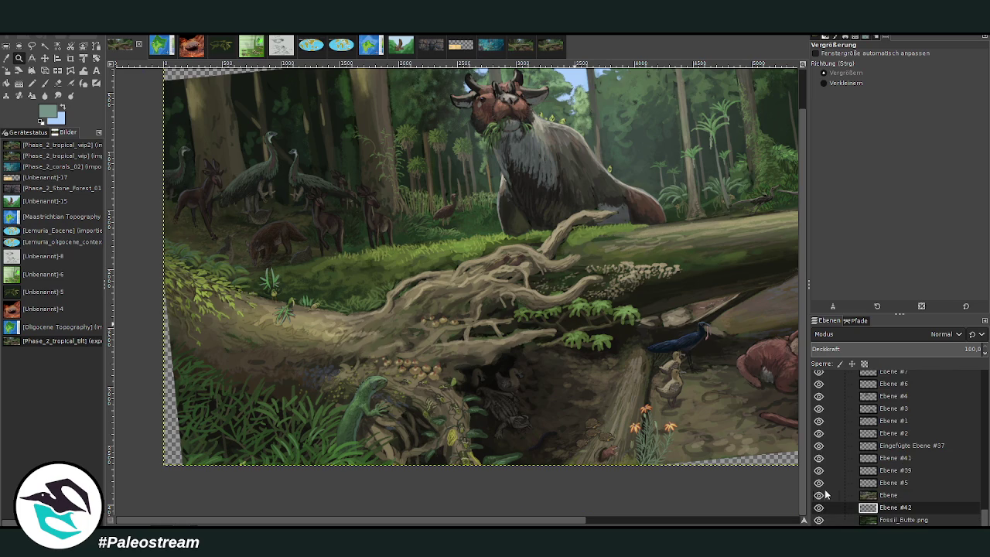
{"action": "left_click", "coordinate": [734, 523]}
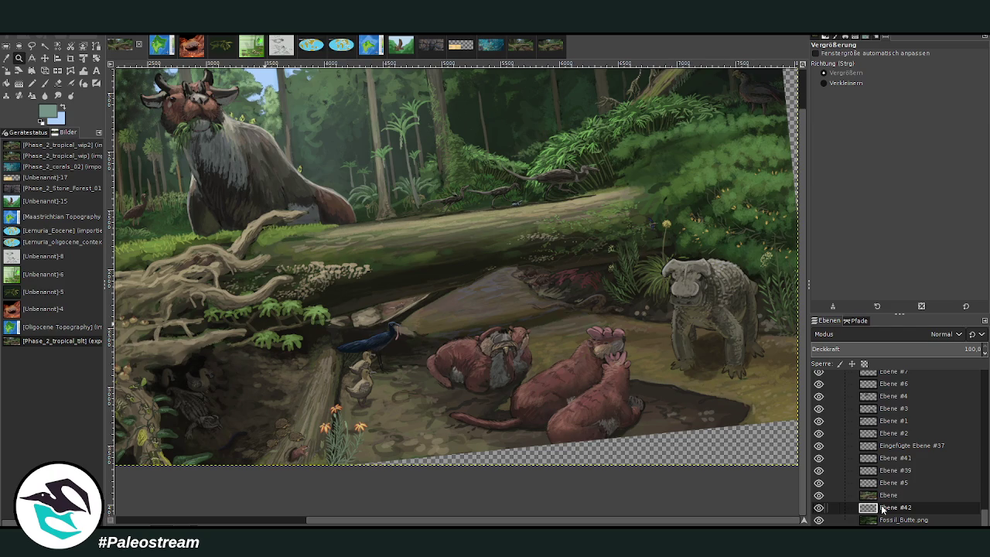
{"action": "left_click", "coordinate": [44, 85]}
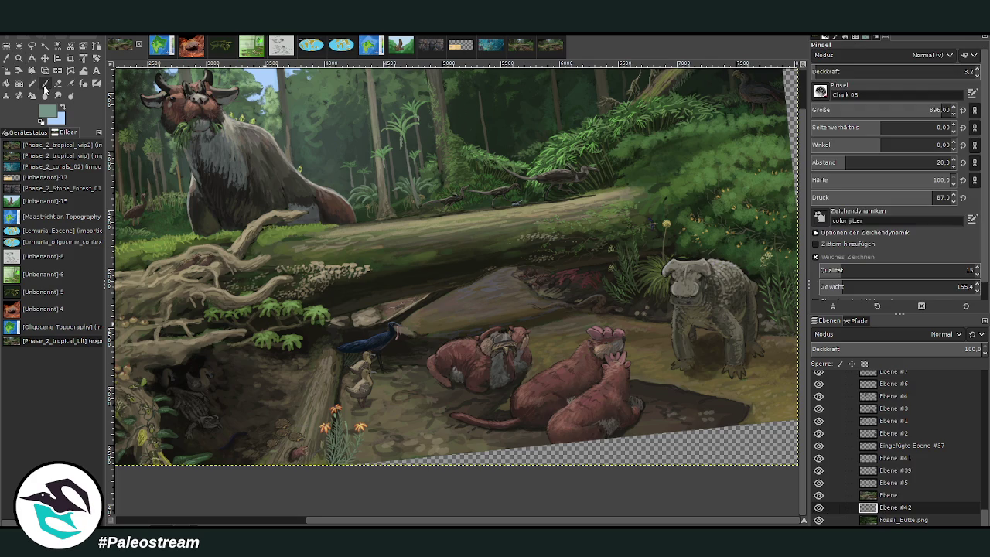
Set the Chalk 03 paintbrush to full opacity and size 383.
{"action": "left_click_drag", "start_coordinate": [850, 71], "coordinate": [931, 71]}
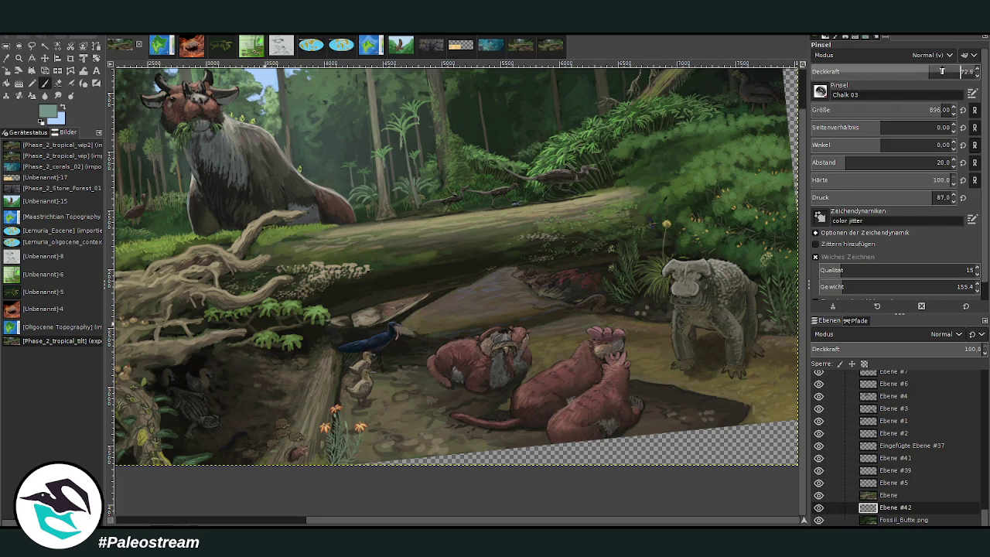
{"action": "left_click_drag", "start_coordinate": [828, 113], "coordinate": [819, 113]}
{"action": "left_click_drag", "start_coordinate": [881, 74], "coordinate": [880, 94]}
{"action": "key", "text": "z"}
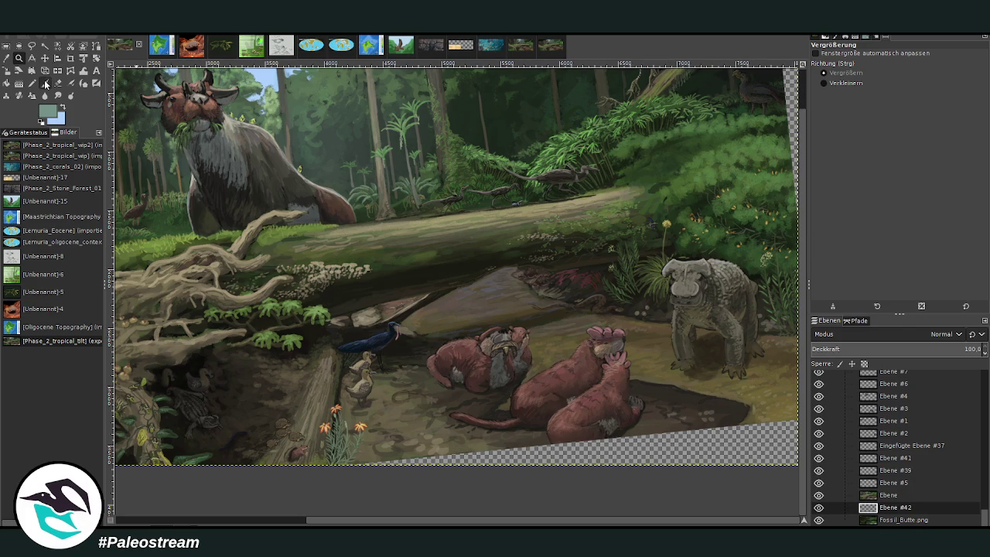
{"action": "left_click", "coordinate": [45, 83]}
{"action": "left_click", "coordinate": [957, 71]}
{"action": "left_click", "coordinate": [870, 109]}
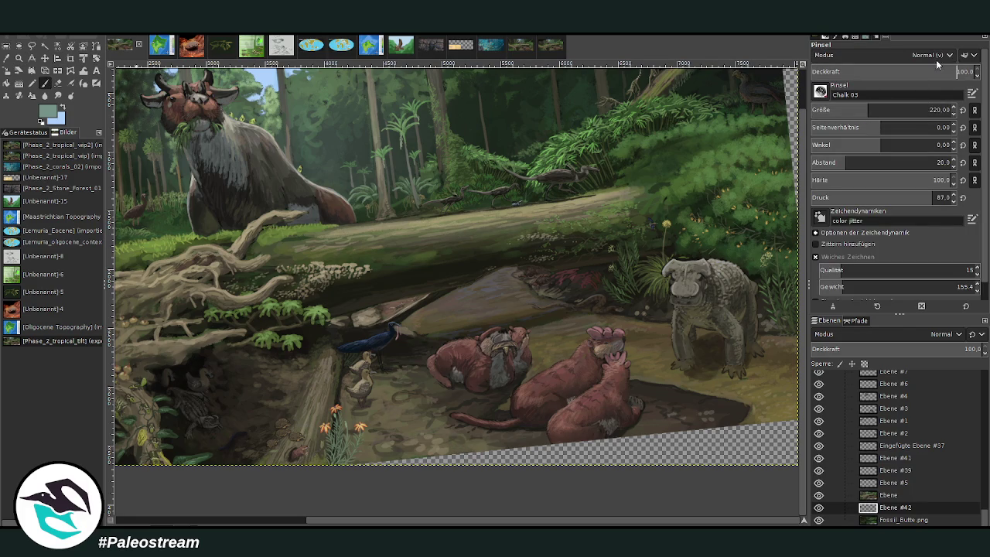
{"action": "left_click_drag", "start_coordinate": [871, 109], "coordinate": [928, 109]}
Paint dark olive ground colour over the transparent bottom strip and lower-right gap.
{"action": "left_click", "coordinate": [461, 447], "text": "ctrl"}
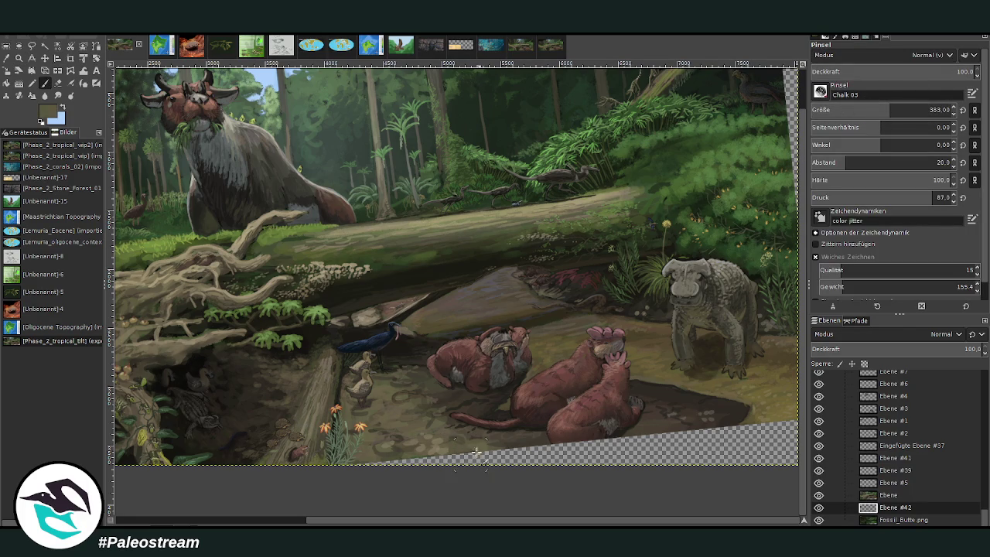
{"action": "left_click", "coordinate": [461, 458]}
{"action": "key", "text": "bracketright"}
{"action": "key", "text": "bracketright"}
{"action": "key", "text": "bracketright"}
{"action": "key", "text": "bracketright"}
{"action": "key", "text": "bracketright"}
{"action": "key", "text": "bracketright"}
{"action": "key", "text": "bracketright"}
{"action": "key", "text": "bracketright"}
{"action": "key", "text": "bracketright"}
{"action": "mouse_move", "coordinate": [490, 456]}
{"action": "left_mouse_down"}
{"action": "mouse_move", "coordinate": [448, 468]}
{"action": "mouse_move", "coordinate": [464, 462]}
{"action": "mouse_move", "coordinate": [343, 467]}
{"action": "left_mouse_up"}
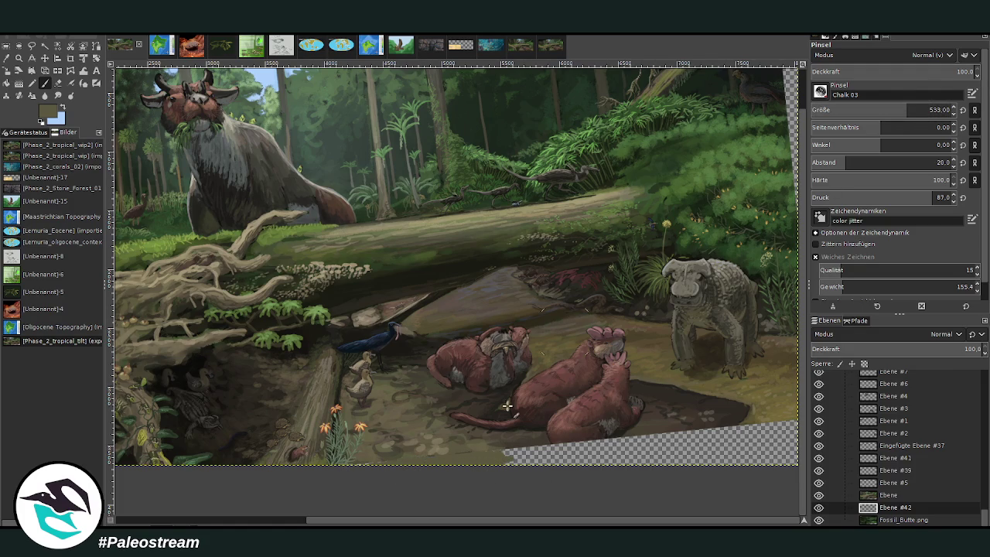
{"action": "mouse_move", "coordinate": [523, 467]}
{"action": "left_mouse_down"}
{"action": "mouse_move", "coordinate": [533, 441]}
{"action": "mouse_move", "coordinate": [555, 457]}
{"action": "left_mouse_up"}
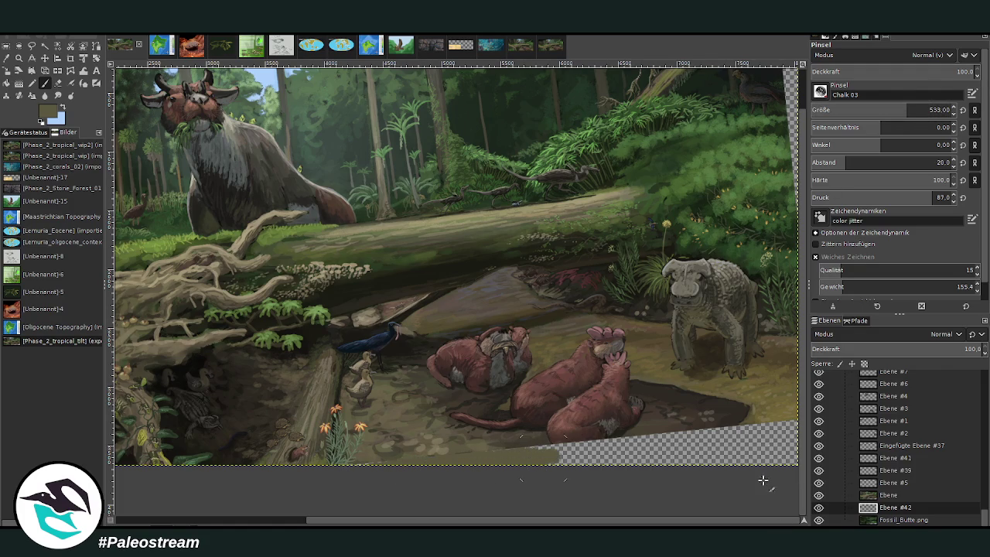
{"action": "left_click", "coordinate": [746, 428]}
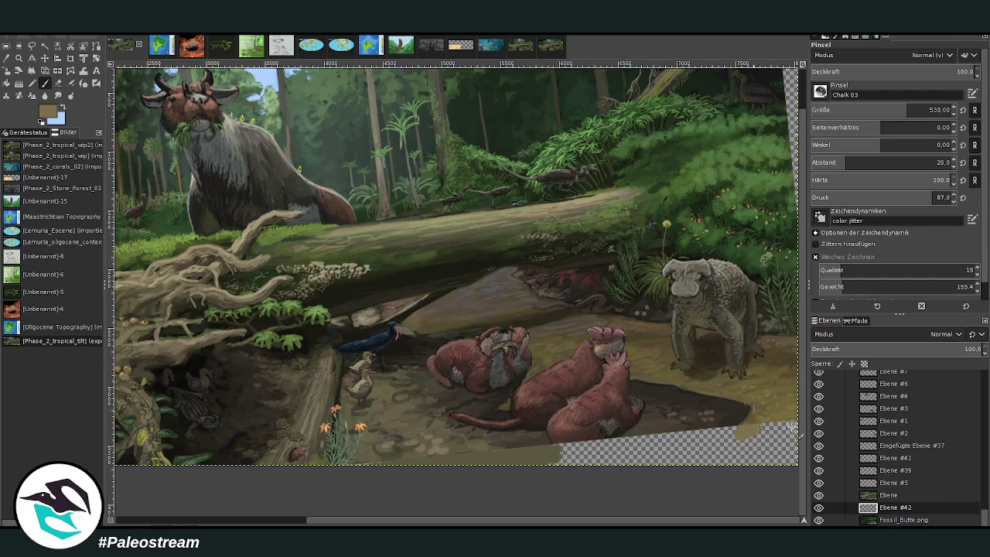
{"action": "left_click_drag", "start_coordinate": [908, 109], "coordinate": [923, 110]}
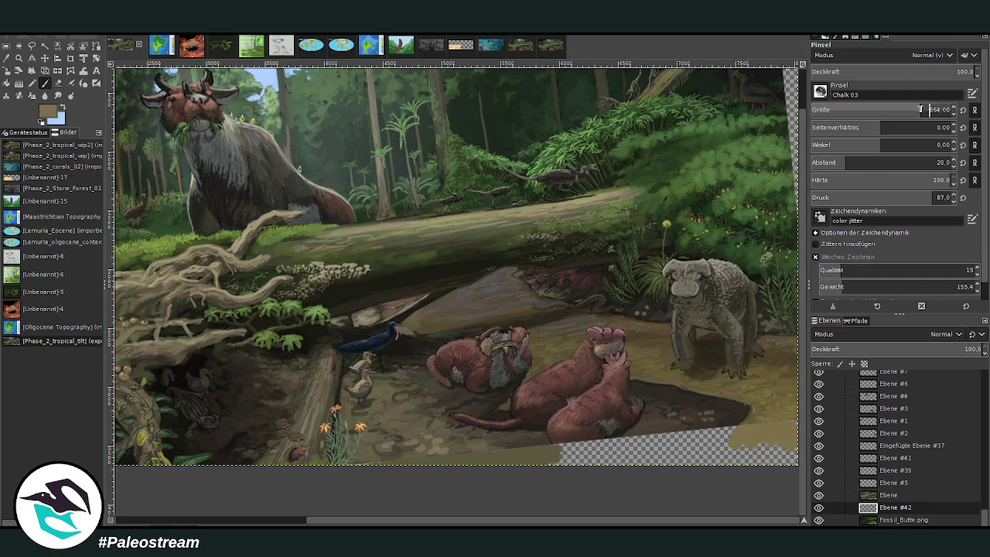
{"action": "left_click_drag", "start_coordinate": [754, 430], "coordinate": [790, 461]}
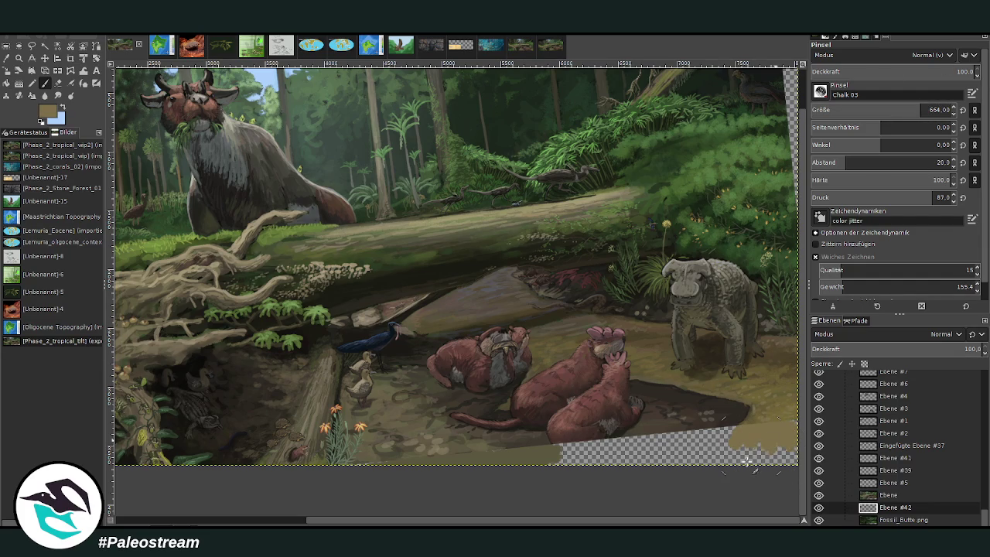
Fill the bottom checker gap with dark brown at about 80 opacity.
{"action": "left_click", "coordinate": [657, 425], "text": "ctrl"}
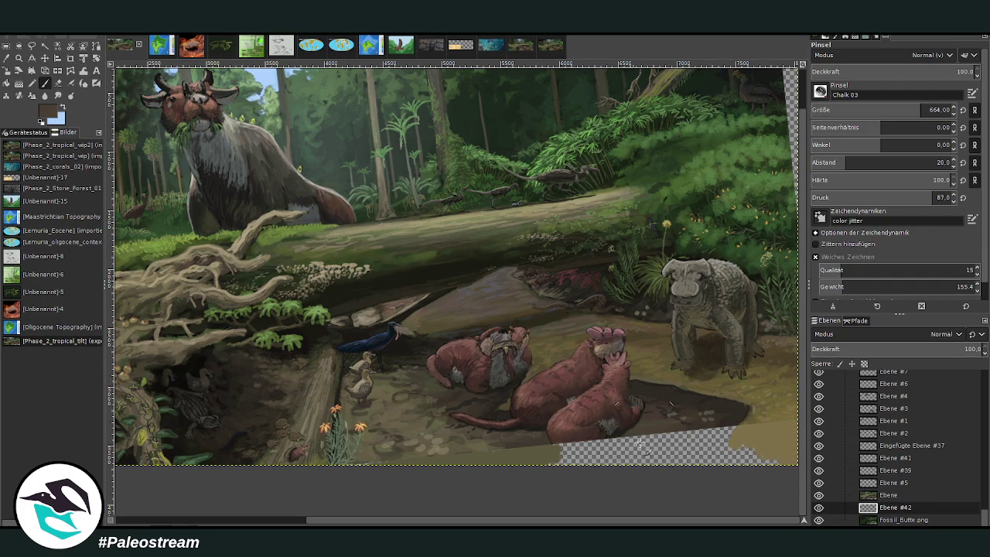
{"action": "left_click_drag", "start_coordinate": [649, 446], "coordinate": [587, 448]}
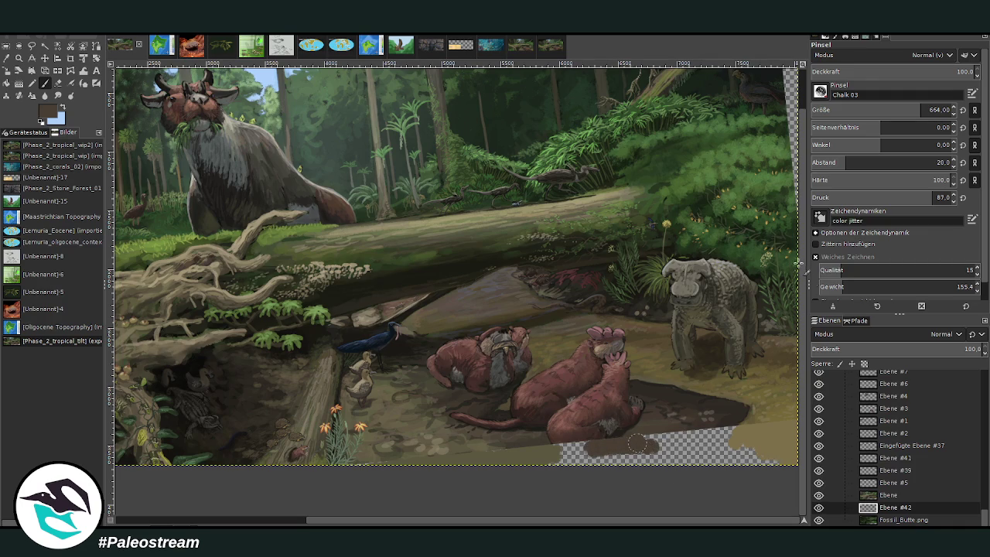
{"action": "left_click", "coordinate": [927, 68]}
{"action": "left_click_drag", "start_coordinate": [912, 110], "coordinate": [900, 110]}
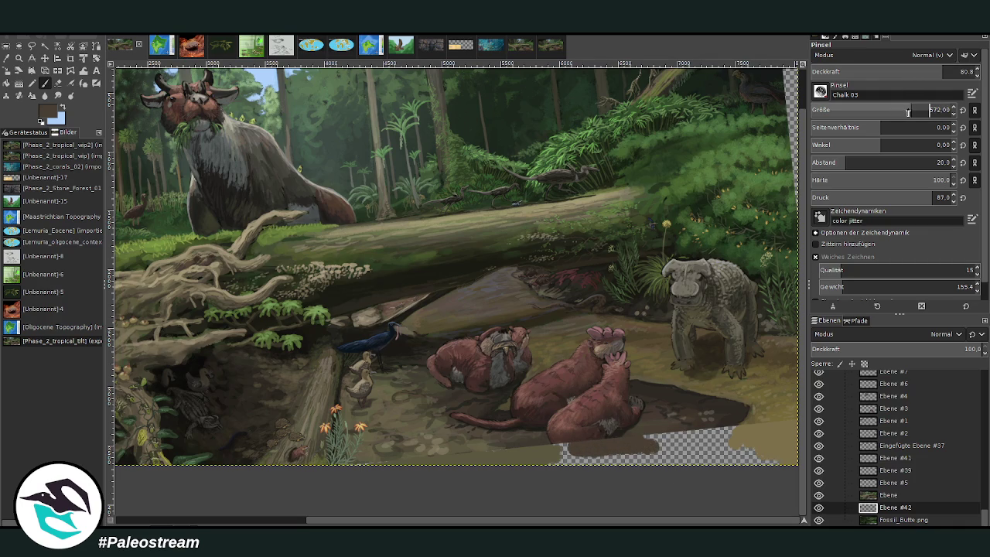
{"action": "left_click_drag", "start_coordinate": [696, 429], "coordinate": [649, 445]}
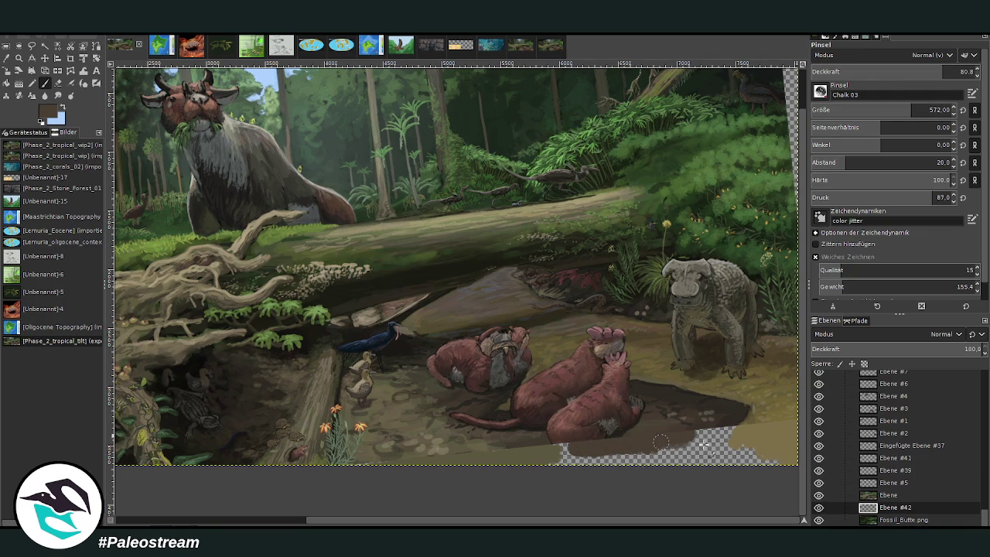
{"action": "left_click_drag", "start_coordinate": [563, 440], "coordinate": [700, 433]}
{"action": "left_click_drag", "start_coordinate": [557, 452], "coordinate": [626, 455]}
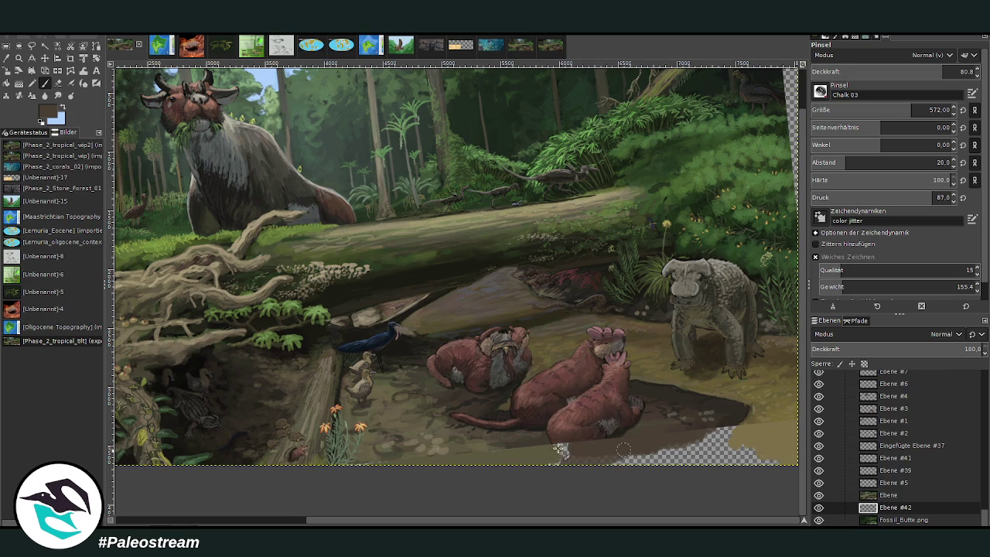
{"action": "left_click_drag", "start_coordinate": [529, 455], "coordinate": [564, 453]}
{"action": "left_click_drag", "start_coordinate": [943, 72], "coordinate": [958, 71]}
Cover the bottom-right corner with dark brown and olive-tan mud using a size-318 brush.
{"action": "left_click", "coordinate": [522, 452], "text": "ctrl"}
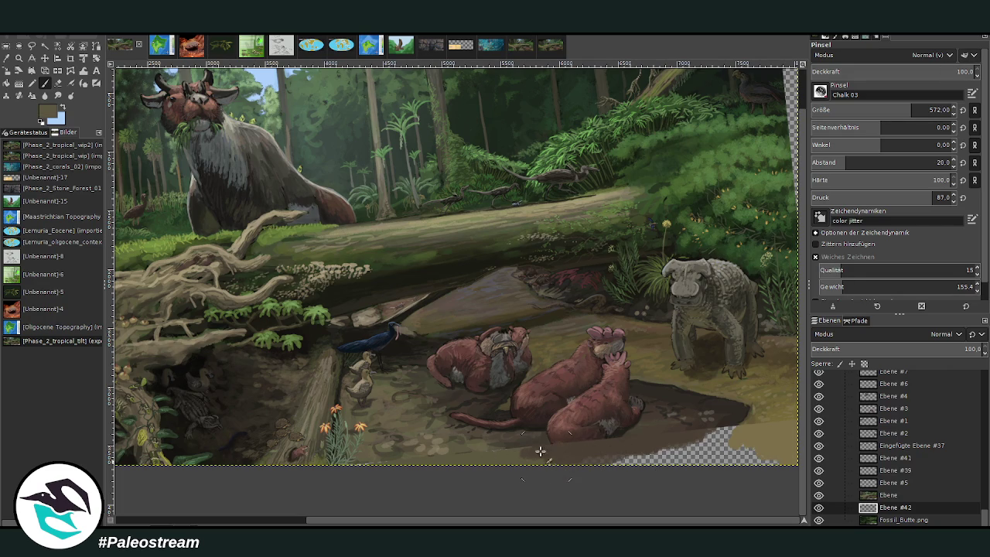
{"action": "left_click", "coordinate": [676, 422], "text": "ctrl"}
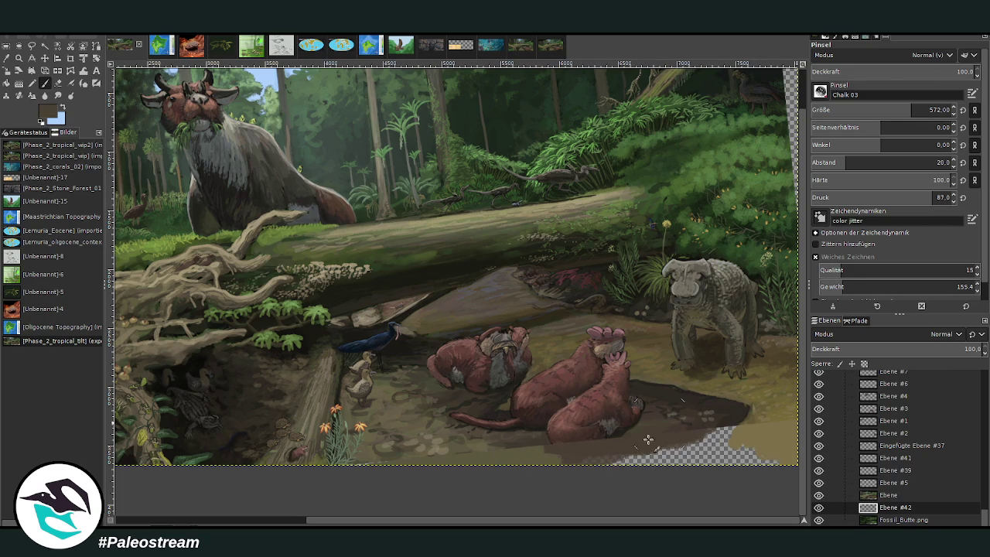
{"action": "mouse_move", "coordinate": [709, 456]}
{"action": "left_mouse_down"}
{"action": "mouse_move", "coordinate": [699, 440]}
{"action": "mouse_move", "coordinate": [719, 433]}
{"action": "mouse_move", "coordinate": [720, 443]}
{"action": "mouse_move", "coordinate": [698, 454]}
{"action": "left_mouse_up"}
{"action": "left_click_drag", "start_coordinate": [736, 427], "coordinate": [722, 447]}
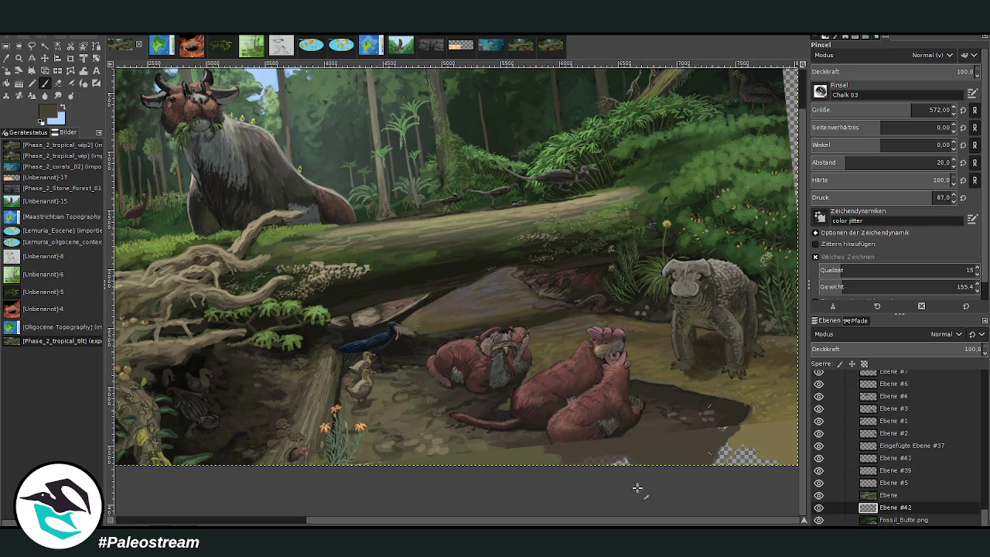
{"action": "left_click", "coordinate": [882, 110]}
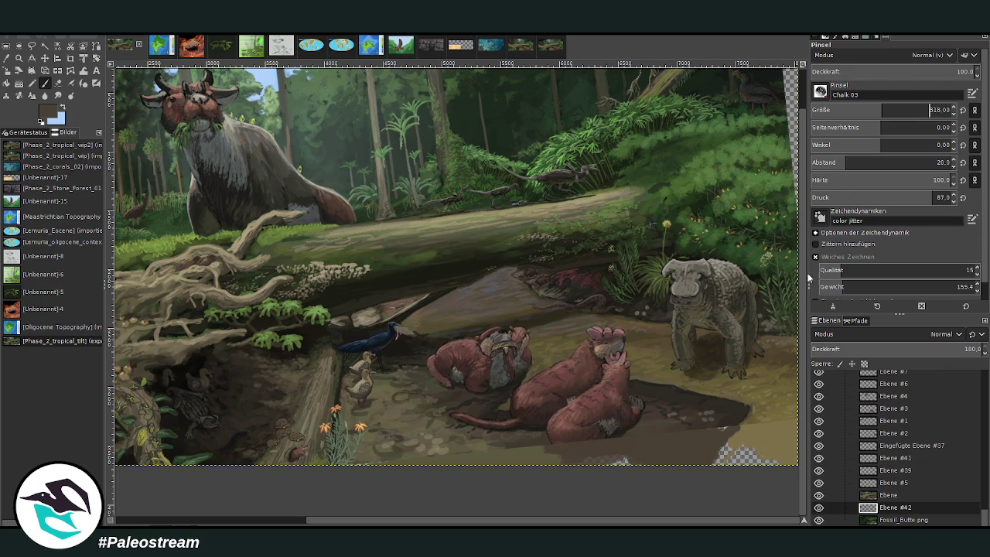
{"action": "left_click", "coordinate": [725, 433]}
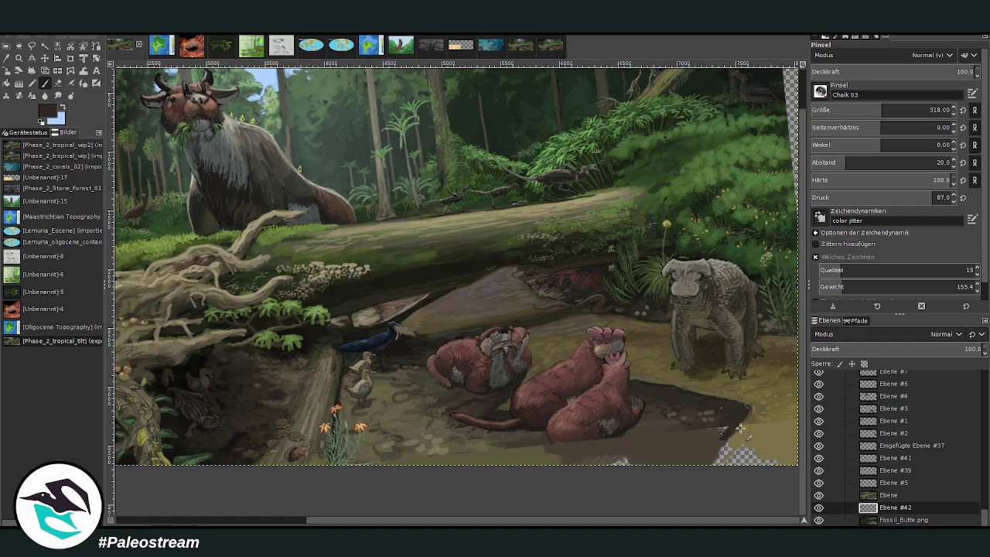
{"action": "left_click", "coordinate": [713, 445]}
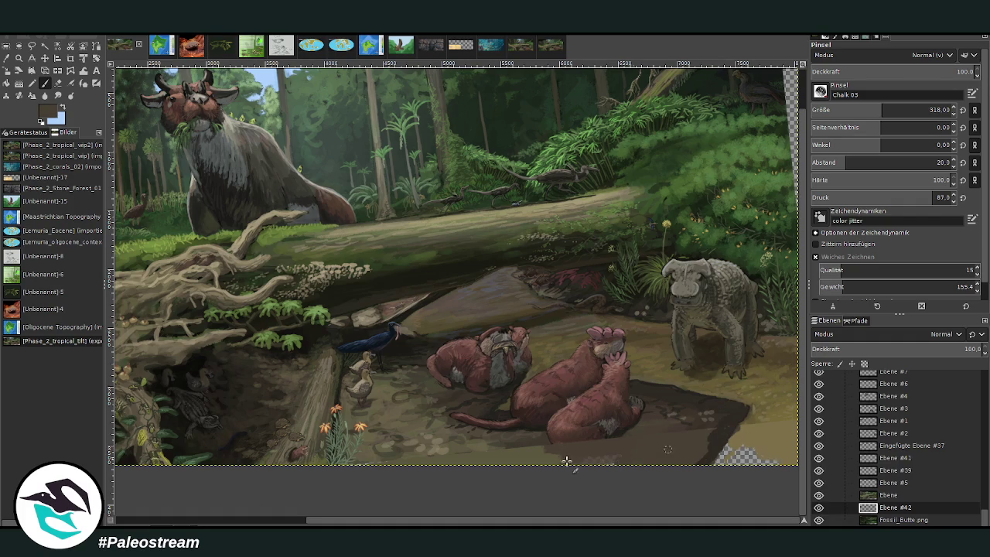
{"action": "left_click", "coordinate": [773, 410], "text": "ctrl"}
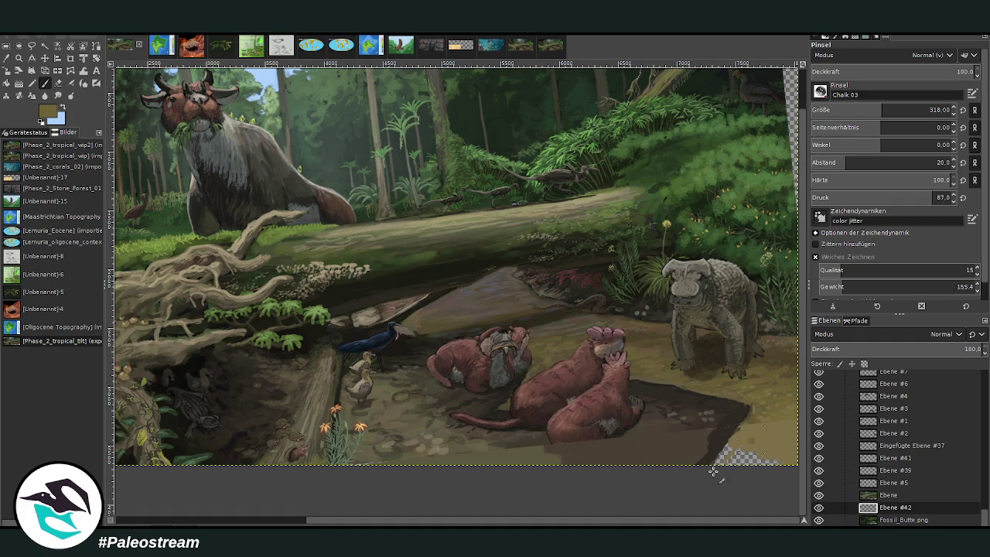
{"action": "mouse_move", "coordinate": [722, 465]}
{"action": "left_mouse_down"}
{"action": "mouse_move", "coordinate": [764, 459]}
{"action": "mouse_move", "coordinate": [733, 445]}
{"action": "left_mouse_up"}
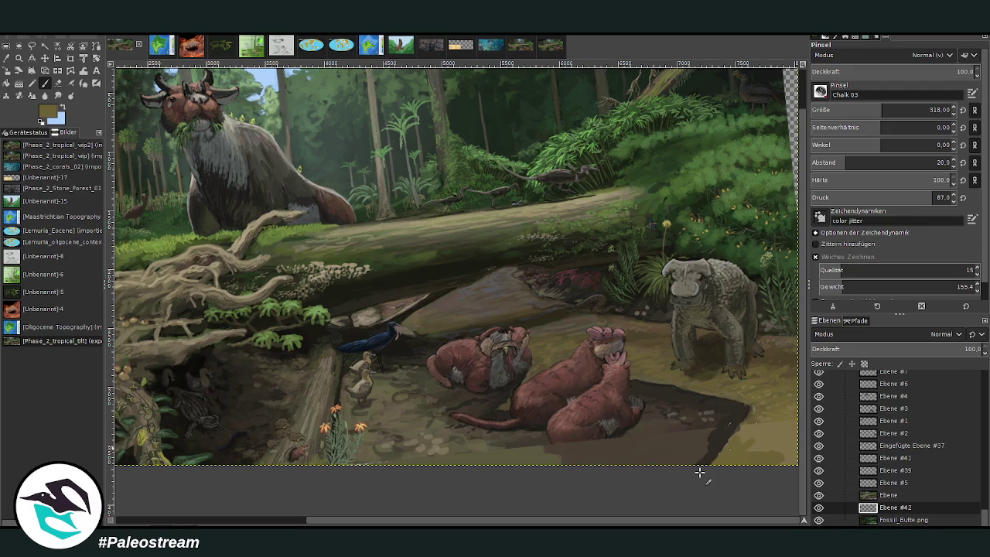
Paint dark green foliage over the right-edge transparent strip.
{"action": "scroll", "coordinate": [804, 182], "scroll_direction": "up", "scroll_amount": 1}
{"action": "left_click", "coordinate": [784, 233], "text": "ctrl"}
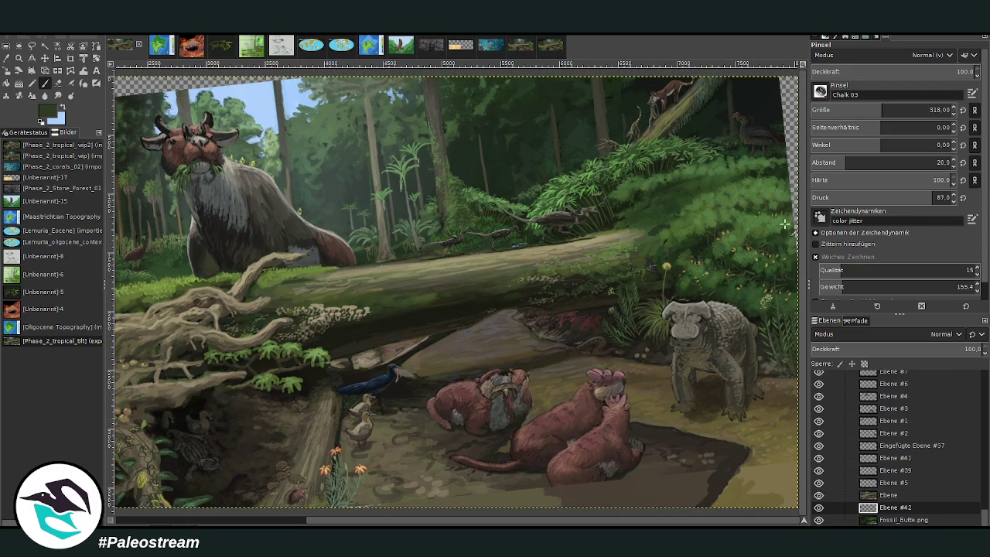
{"action": "left_click_drag", "start_coordinate": [786, 179], "coordinate": [796, 215]}
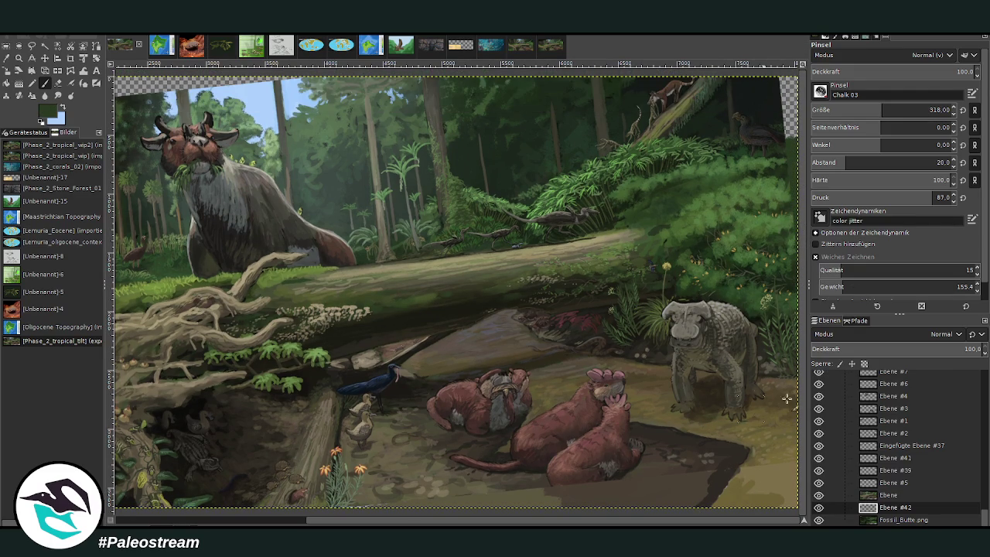
{"action": "left_click_drag", "start_coordinate": [802, 521], "coordinate": [812, 499]}
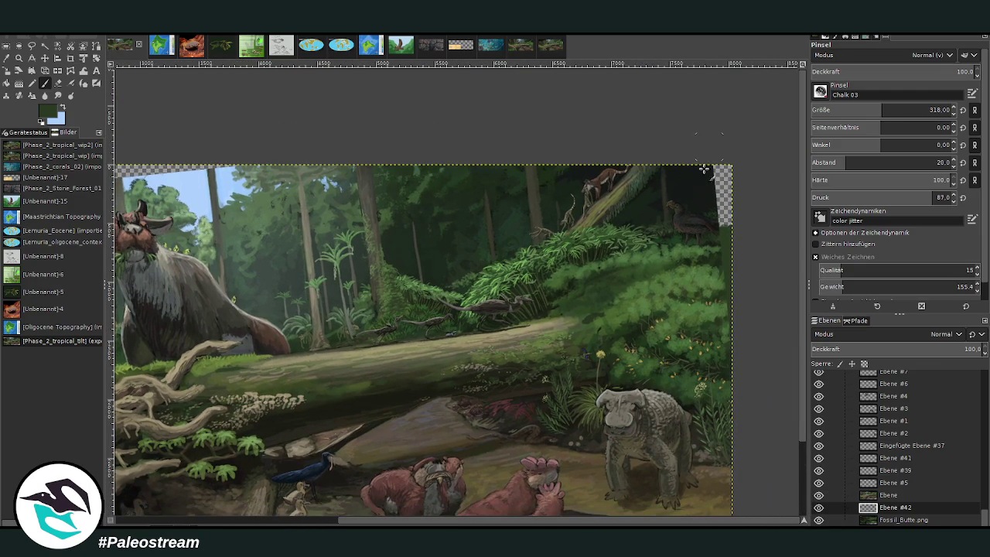
Paint near-black over the top-right strip and sky blue along the top-edge gap.
{"action": "left_click", "coordinate": [701, 198], "text": "ctrl"}
{"action": "mouse_move", "coordinate": [727, 215]}
{"action": "left_mouse_down"}
{"action": "mouse_move", "coordinate": [730, 166]}
{"action": "mouse_move", "coordinate": [735, 191]}
{"action": "left_mouse_up"}
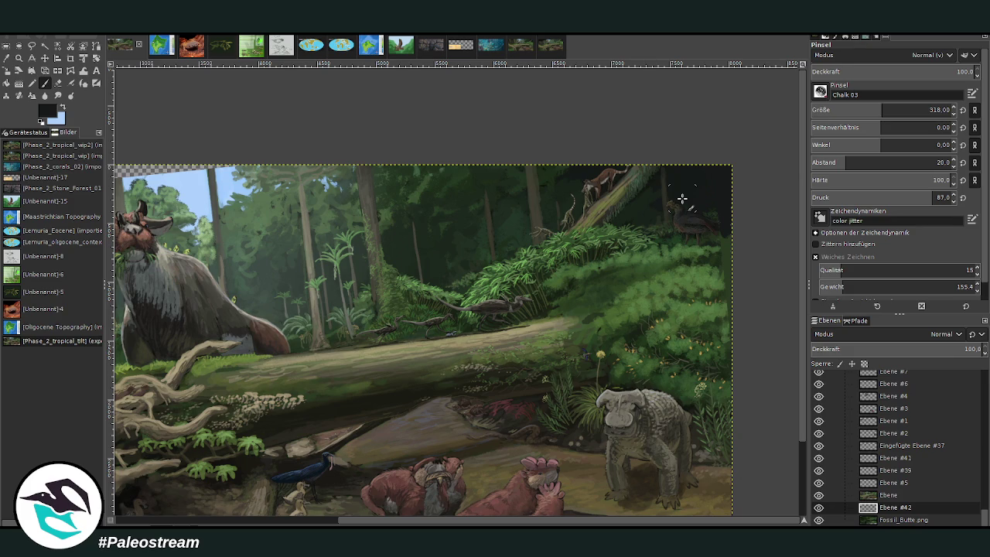
{"action": "left_click_drag", "start_coordinate": [443, 524], "coordinate": [221, 524]}
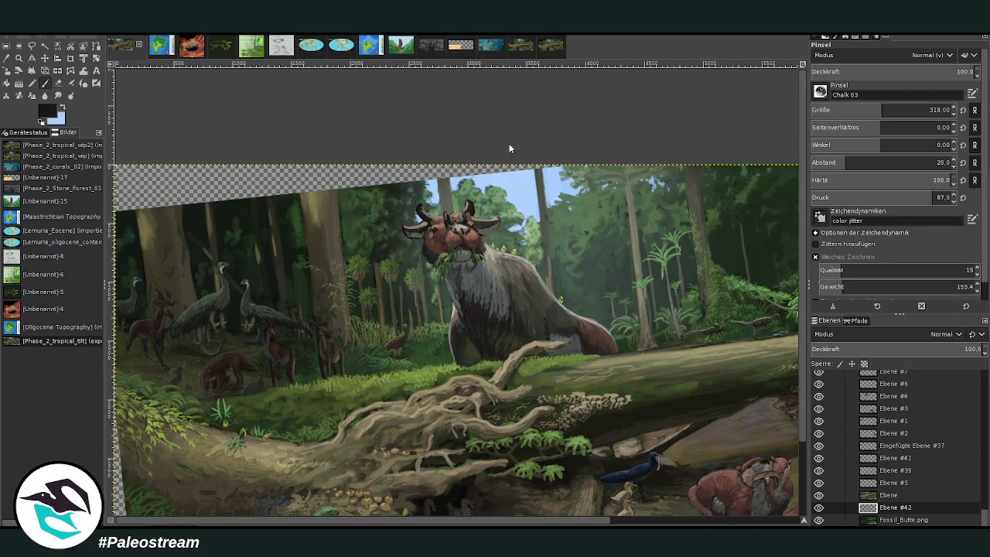
{"action": "left_click", "coordinate": [527, 178], "text": "ctrl"}
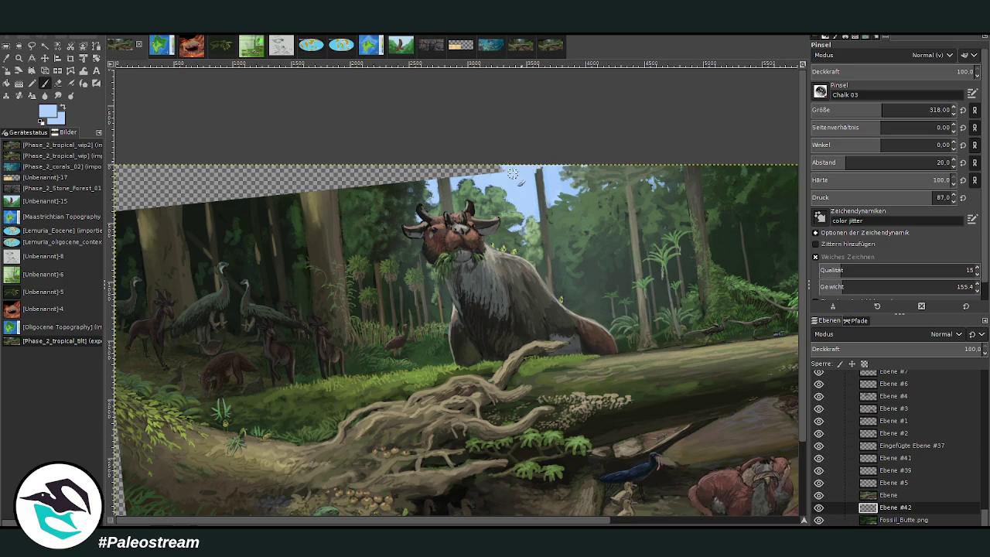
{"action": "left_click_drag", "start_coordinate": [495, 170], "coordinate": [449, 177]}
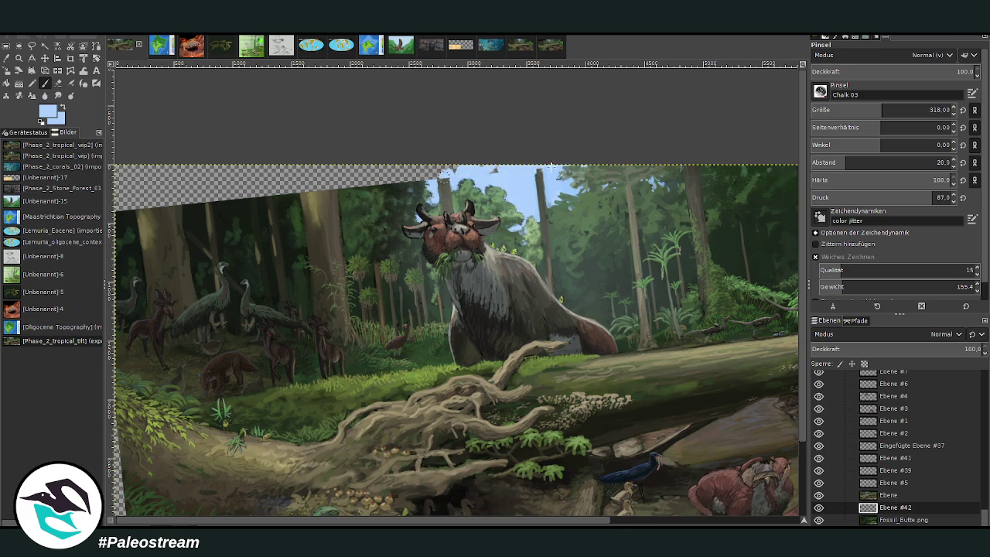
{"action": "left_click_drag", "start_coordinate": [550, 166], "coordinate": [437, 171]}
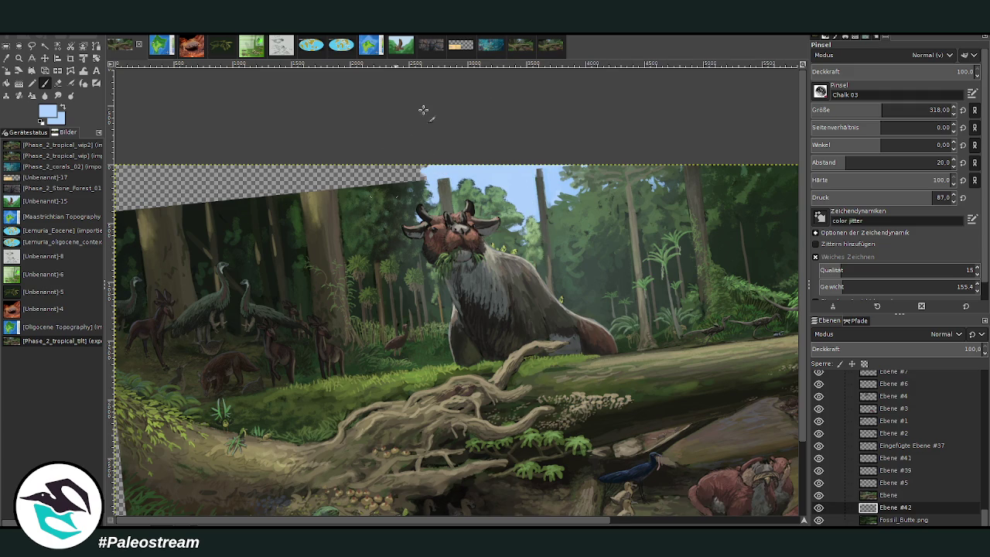
Fill the top-edge gap with sampled trunk colour and dark green foliage.
{"action": "left_click", "coordinate": [393, 186], "text": "ctrl"}
{"action": "mouse_move", "coordinate": [399, 184]}
{"action": "left_mouse_down"}
{"action": "mouse_move", "coordinate": [372, 171]}
{"action": "mouse_move", "coordinate": [349, 177]}
{"action": "mouse_move", "coordinate": [352, 189]}
{"action": "mouse_move", "coordinate": [351, 168]}
{"action": "mouse_move", "coordinate": [327, 181]}
{"action": "left_mouse_up"}
{"action": "left_click", "coordinate": [354, 192], "text": "ctrl"}
{"action": "left_click", "coordinate": [331, 188], "text": "ctrl"}
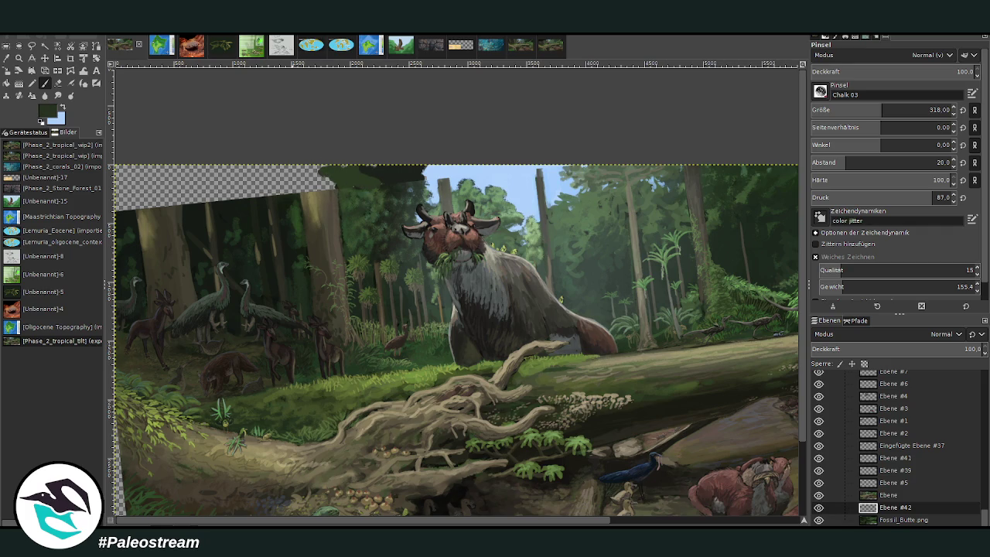
{"action": "left_click", "coordinate": [333, 194], "text": "ctrl"}
{"action": "left_click_drag", "start_coordinate": [331, 190], "coordinate": [306, 167]}
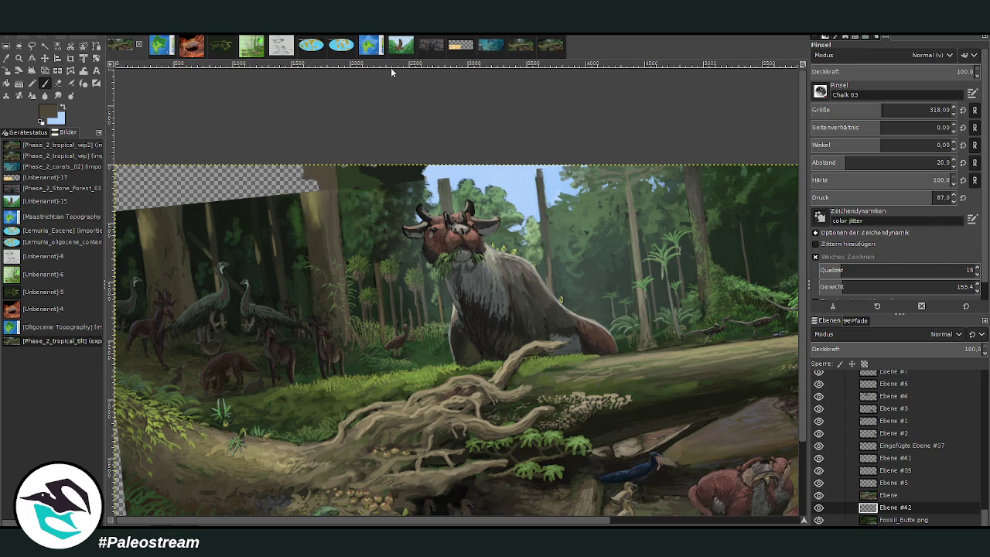
{"action": "left_click", "coordinate": [398, 203], "text": "ctrl"}
{"action": "left_click_drag", "start_coordinate": [362, 172], "coordinate": [400, 167]}
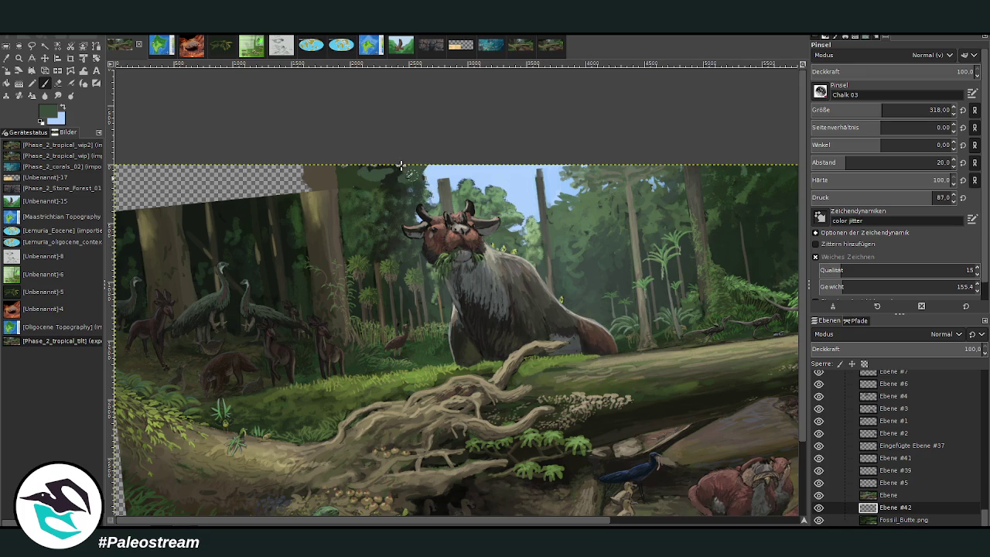
Darken the foliage along the top edge at reduced brush opacity.
{"action": "left_click_drag", "start_coordinate": [916, 68], "coordinate": [890, 68]}
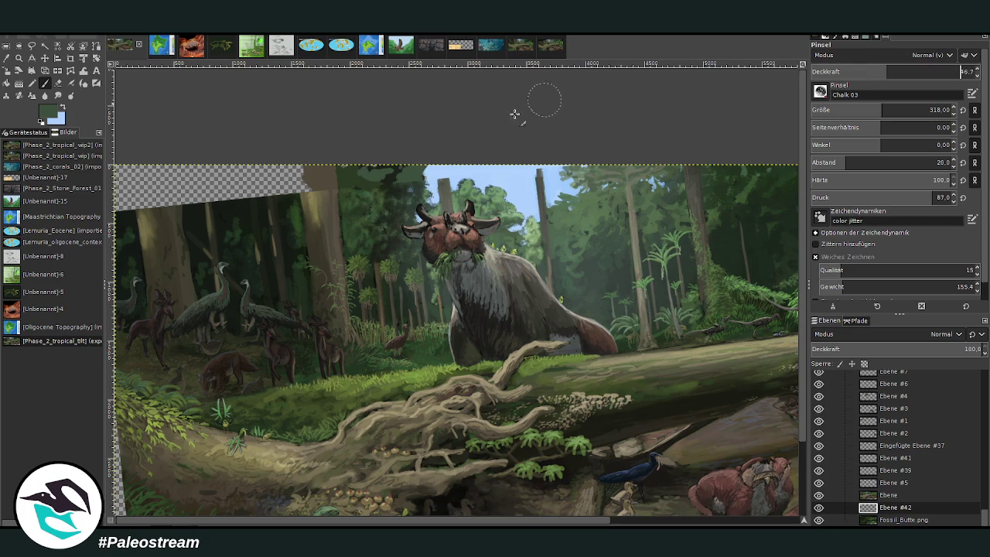
{"action": "left_click", "coordinate": [416, 187], "text": "ctrl"}
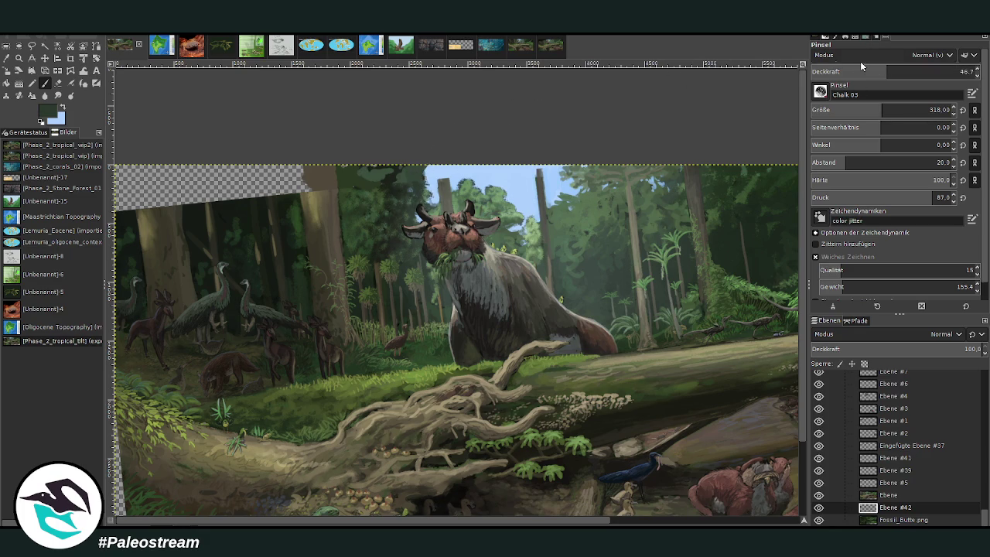
{"action": "left_click", "coordinate": [926, 68]}
{"action": "mouse_move", "coordinate": [414, 167]}
{"action": "left_mouse_down"}
{"action": "mouse_move", "coordinate": [396, 161]}
{"action": "mouse_move", "coordinate": [391, 186]}
{"action": "mouse_move", "coordinate": [364, 194]}
{"action": "mouse_move", "coordinate": [334, 175]}
{"action": "left_mouse_up"}
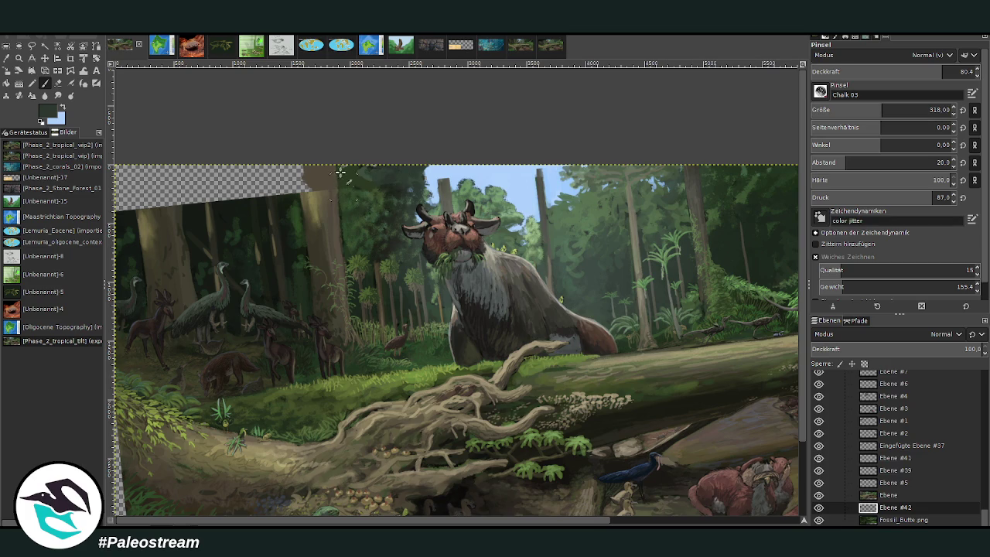
At 100 opacity, size 518 and spacing 8, paint dark canopy across the top-left strip.
{"action": "left_click_drag", "start_coordinate": [916, 71], "coordinate": [963, 71]}
{"action": "left_click_drag", "start_coordinate": [890, 111], "coordinate": [908, 110]}
{"action": "left_click_drag", "start_coordinate": [889, 163], "coordinate": [819, 163]}
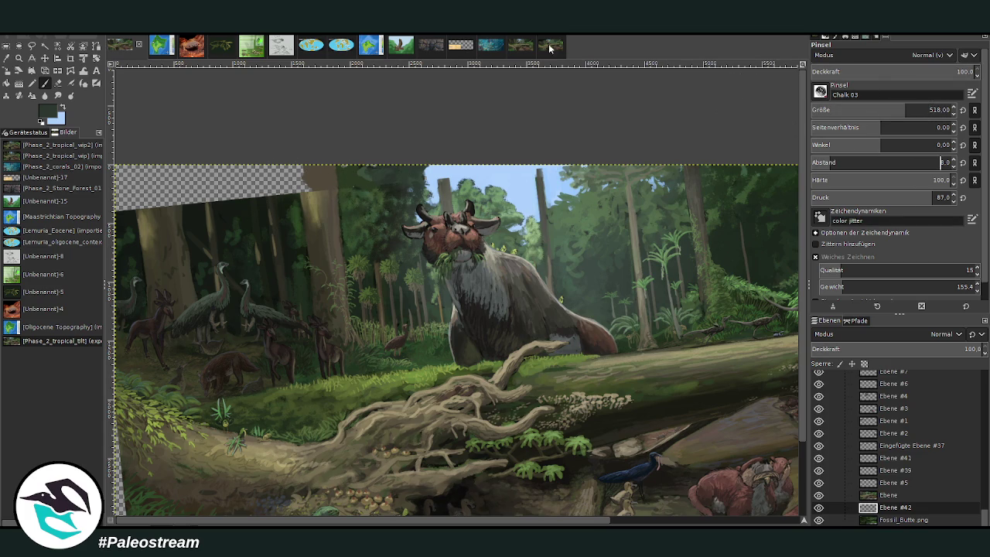
{"action": "mouse_move", "coordinate": [175, 198]}
{"action": "left_mouse_down"}
{"action": "mouse_move", "coordinate": [165, 202]}
{"action": "mouse_move", "coordinate": [162, 167]}
{"action": "mouse_move", "coordinate": [151, 177]}
{"action": "mouse_move", "coordinate": [123, 170]}
{"action": "mouse_move", "coordinate": [124, 205]}
{"action": "mouse_move", "coordinate": [126, 191]}
{"action": "left_mouse_up"}
{"action": "mouse_move", "coordinate": [240, 177]}
{"action": "left_mouse_down"}
{"action": "mouse_move", "coordinate": [186, 203]}
{"action": "mouse_move", "coordinate": [305, 189]}
{"action": "left_mouse_up"}
{"action": "left_click_drag", "start_coordinate": [201, 166], "coordinate": [243, 174]}
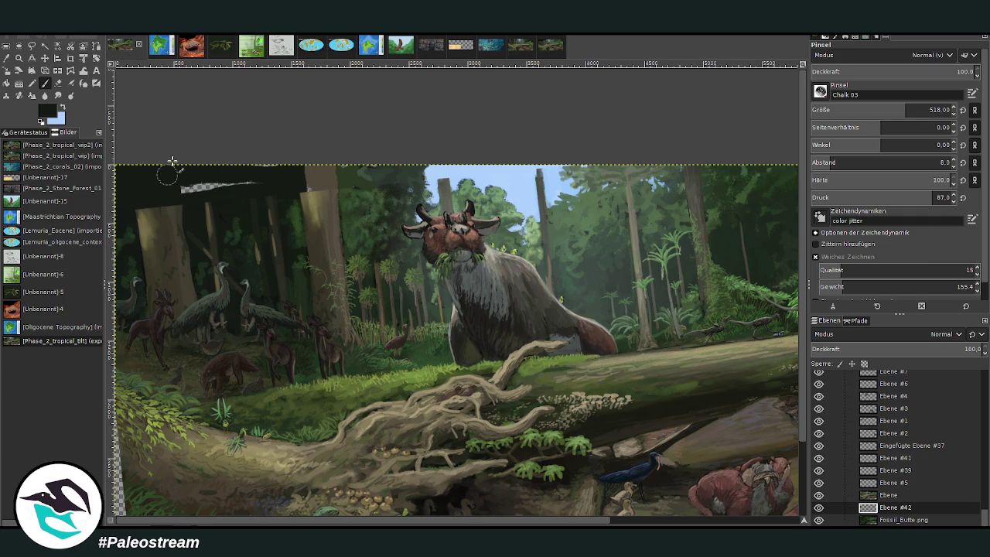
{"action": "left_click_drag", "start_coordinate": [186, 187], "coordinate": [255, 183]}
{"action": "left_click_drag", "start_coordinate": [179, 186], "coordinate": [214, 185]}
Shrink the brush to size 210, enter 88.8, and sample the grey-brown trunk colour.
{"action": "left_click", "coordinate": [866, 112]}
{"action": "type", "text": "88.8"}
{"action": "left_click", "coordinate": [334, 201], "text": "ctrl"}
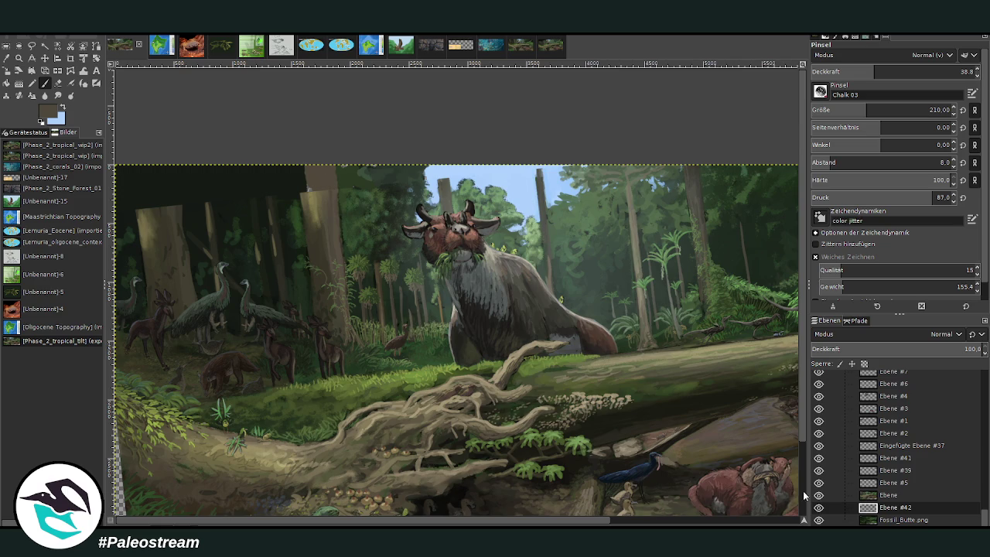
{"action": "scroll", "coordinate": [804, 495], "scroll_direction": "down", "scroll_amount": 3}
{"action": "scroll", "coordinate": [797, 521], "scroll_direction": "left", "scroll_amount": 5}
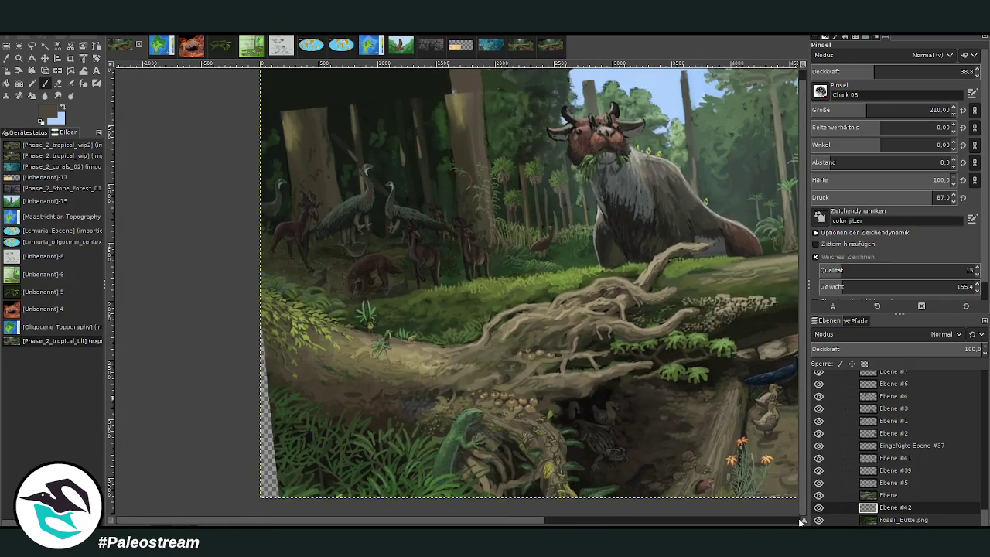
Cover the lower-left transparent strip with near-black grass using a large full-opacity brush.
{"action": "left_click", "coordinate": [328, 473], "text": "ctrl"}
{"action": "left_click", "coordinate": [962, 71]}
{"action": "left_click_drag", "start_coordinate": [882, 107], "coordinate": [903, 101]}
{"action": "mouse_move", "coordinate": [265, 506]}
{"action": "left_mouse_down"}
{"action": "mouse_move", "coordinate": [263, 374]}
{"action": "mouse_move", "coordinate": [299, 342]}
{"action": "left_mouse_up"}
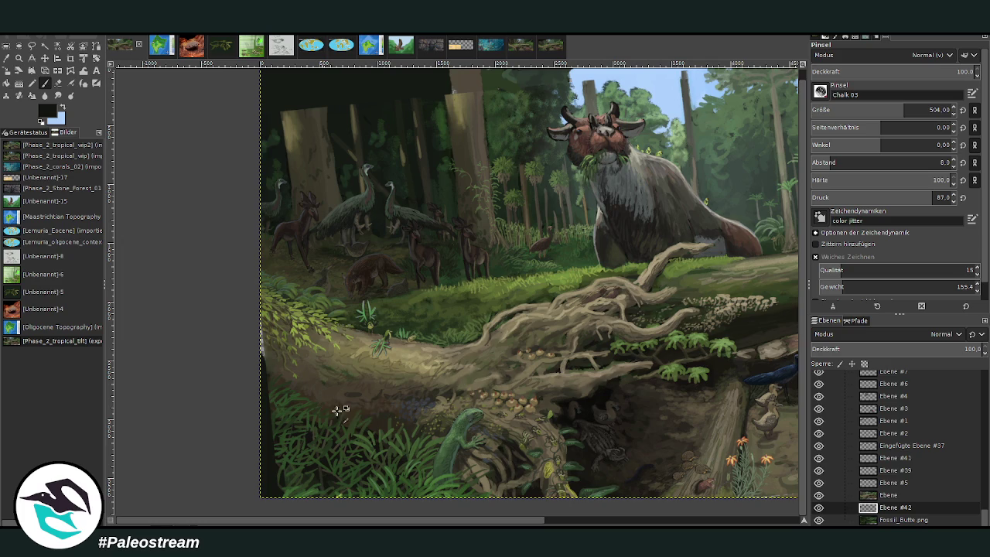
Shade the ground around the deer with soft olive-brown strokes at about 39 opacity.
{"action": "left_click", "coordinate": [348, 370], "text": "ctrl"}
{"action": "left_click_drag", "start_coordinate": [920, 74], "coordinate": [897, 71]}
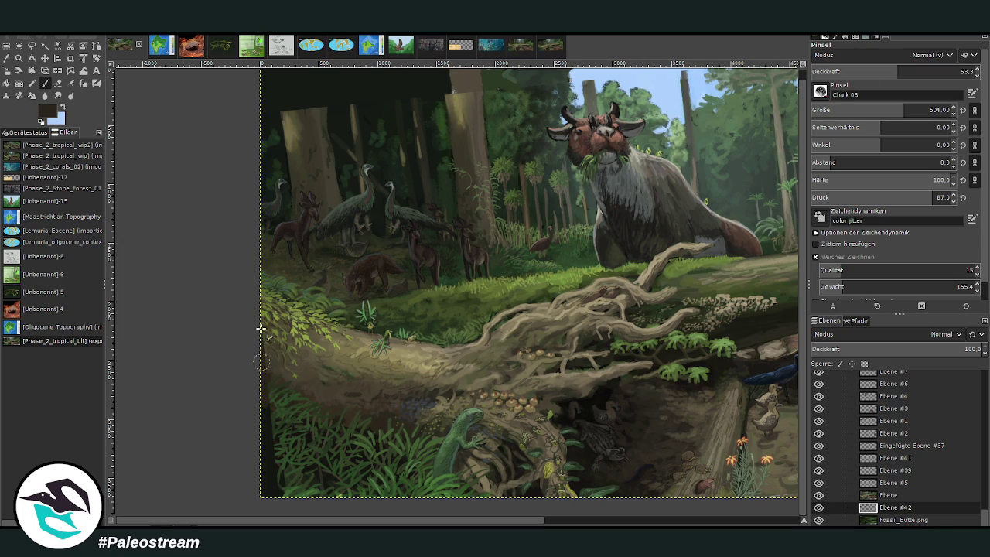
{"action": "left_click", "coordinate": [959, 71]}
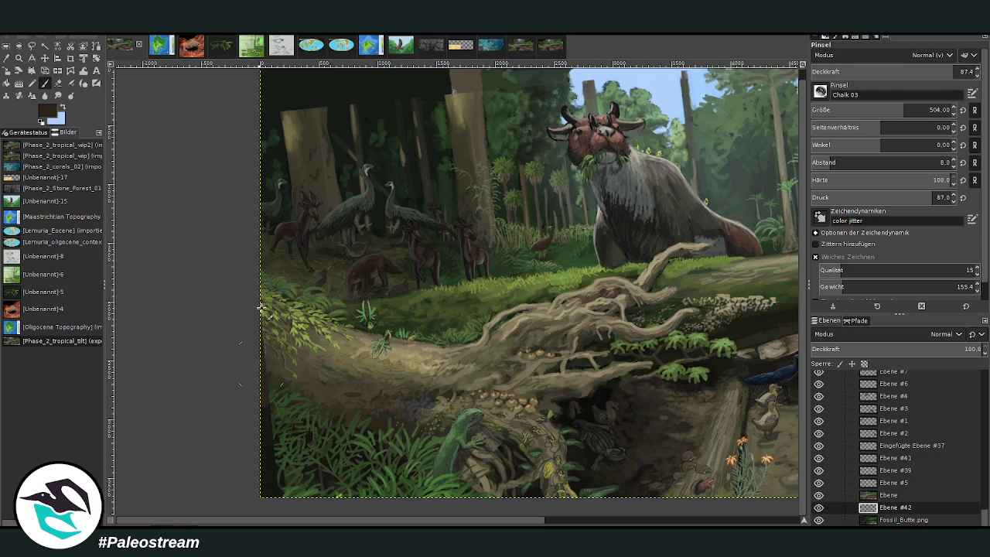
{"action": "left_click", "coordinate": [331, 341], "text": "ctrl"}
{"action": "left_click", "coordinate": [874, 71]}
{"action": "left_click_drag", "start_coordinate": [300, 312], "coordinate": [325, 305]}
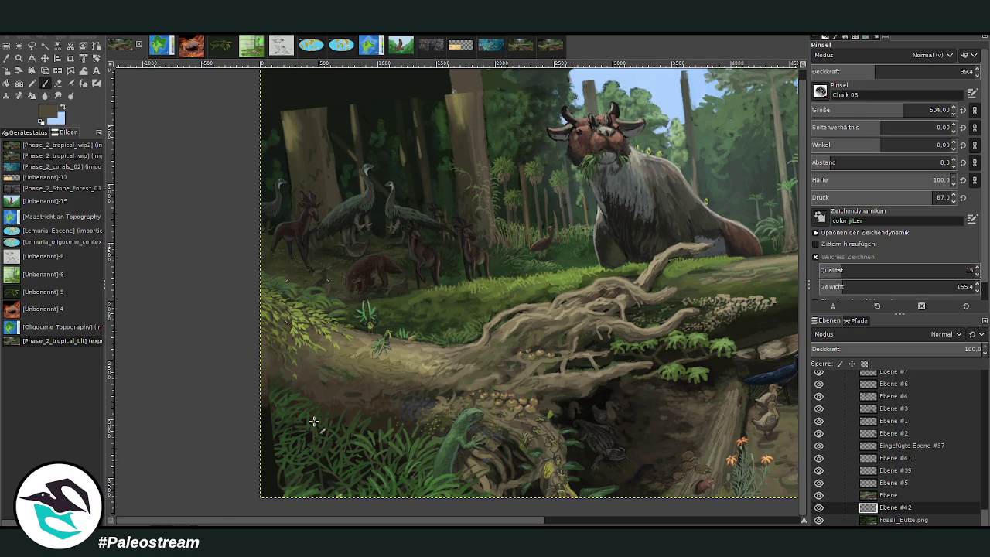
{"action": "left_click_drag", "start_coordinate": [397, 524], "coordinate": [586, 523]}
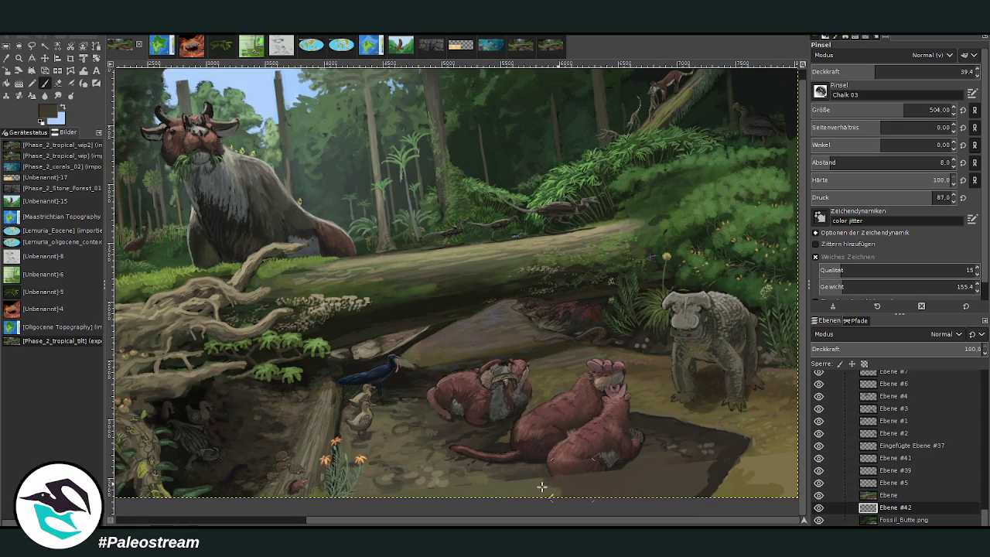
{"action": "mouse_move", "coordinate": [881, 71]}
{"action": "left_mouse_down"}
{"action": "mouse_move", "coordinate": [887, 94]}
{"action": "mouse_move", "coordinate": [875, 110]}
{"action": "left_mouse_up"}
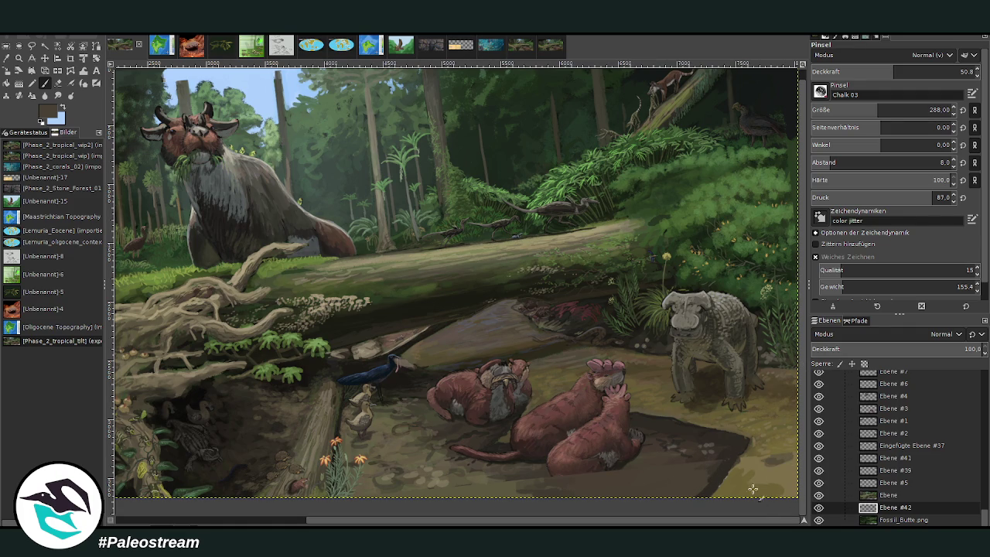
{"action": "scroll", "coordinate": [723, 489], "scroll_direction": "down", "scroll_amount": 2}
{"action": "scroll", "coordinate": [723, 488], "scroll_direction": "down", "scroll_amount": 2}
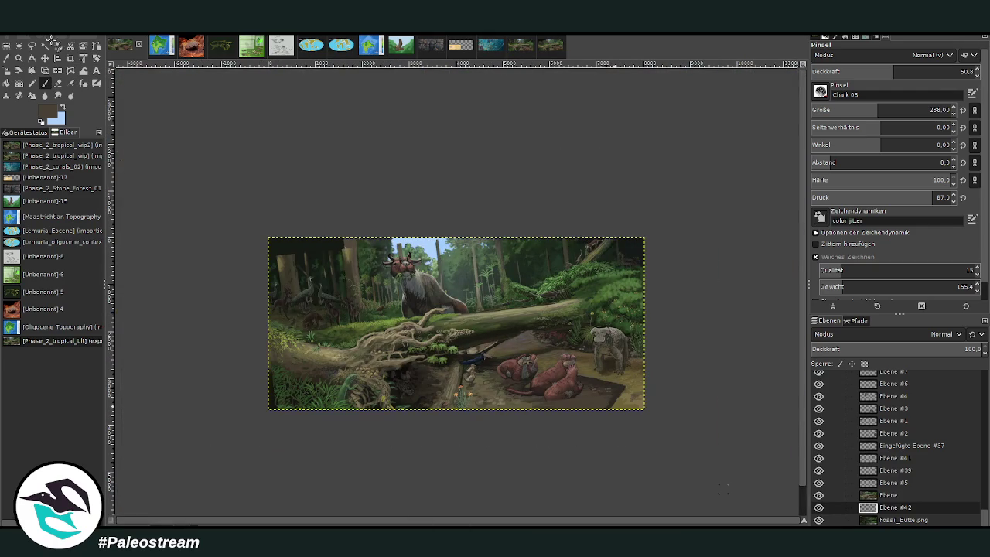
Zoom into the painting's left part, then display the Phase_2_tropical_wip2 image.
{"action": "left_click", "coordinate": [19, 58]}
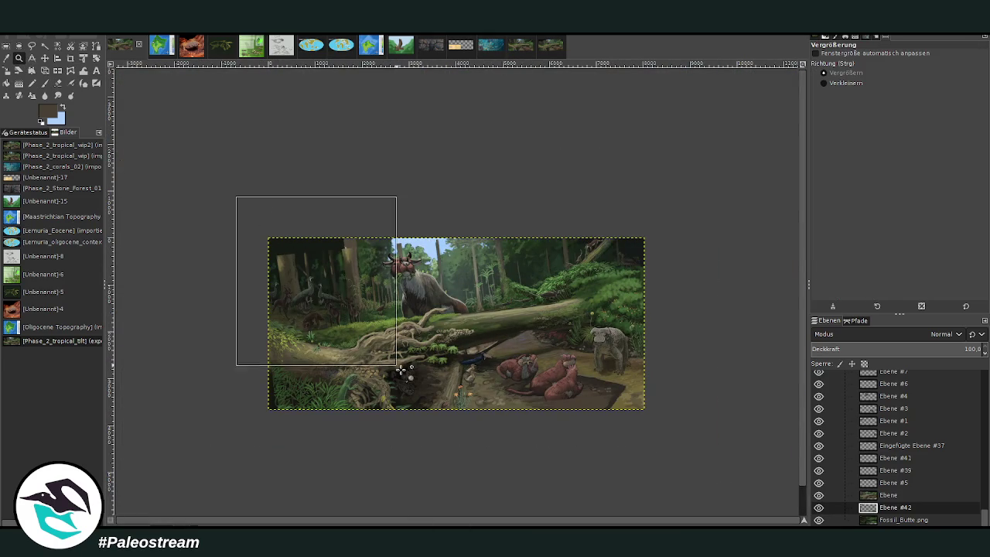
{"action": "left_click_drag", "start_coordinate": [237, 196], "coordinate": [468, 431]}
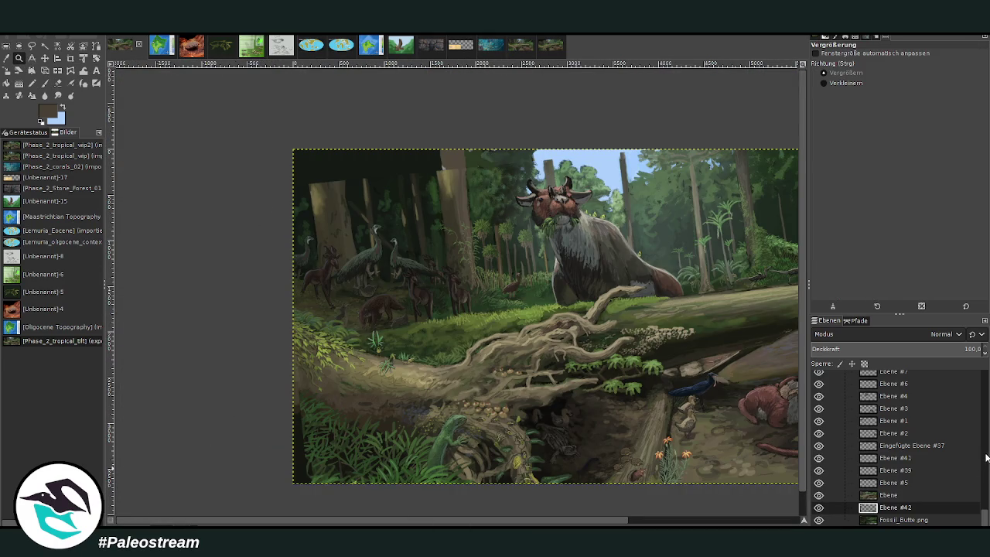
{"action": "scroll", "coordinate": [987, 449], "scroll_direction": "up", "scroll_amount": 5}
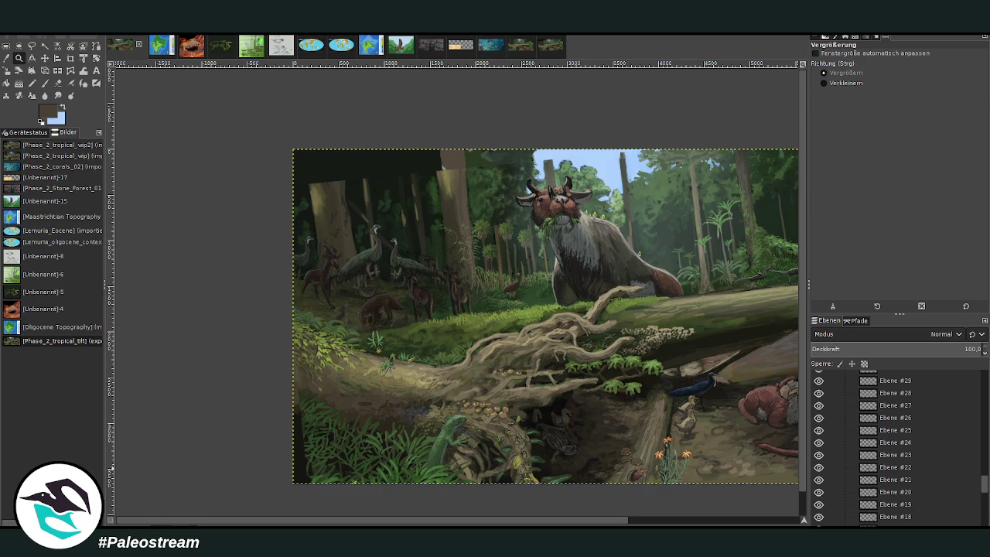
{"action": "key", "text": "p"}
{"action": "left_click_drag", "start_coordinate": [384, 519], "coordinate": [510, 524]}
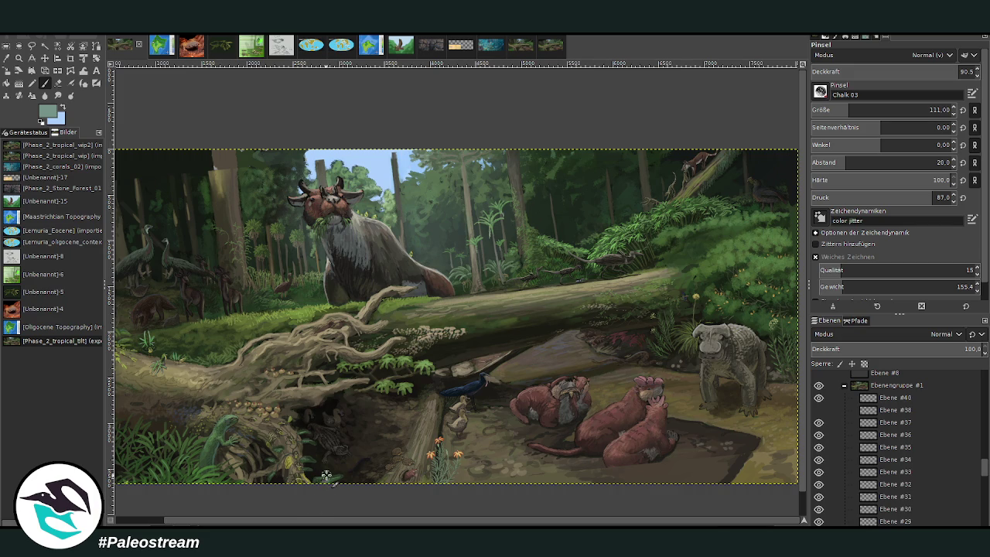
{"action": "left_click", "coordinate": [556, 51]}
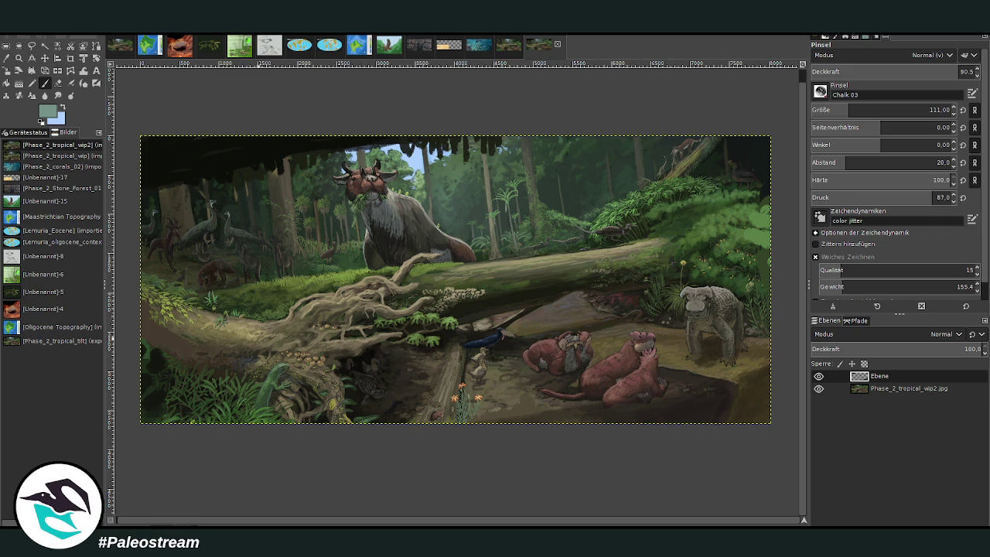
Delete wip2's empty Ebene layer, try and cancel a crop, and return to the layered painting.
{"action": "left_click", "coordinate": [901, 388]}
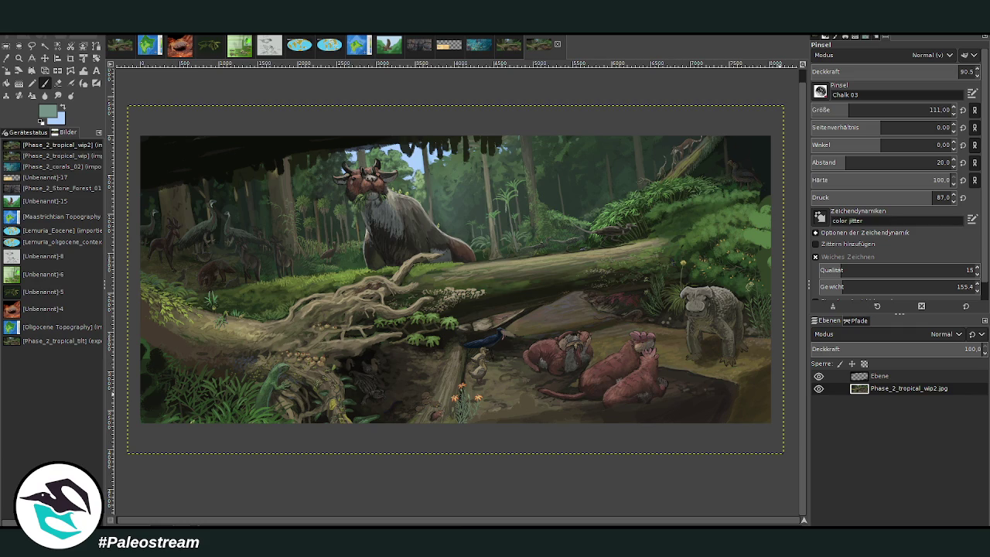
{"action": "key", "text": "ctrl+m"}
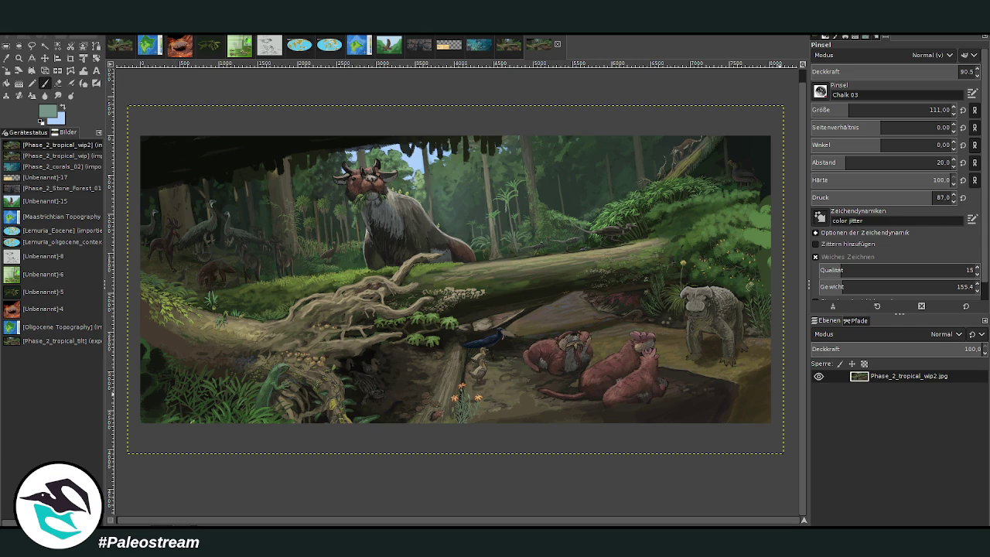
{"action": "left_click", "coordinate": [66, 62]}
{"action": "mouse_move", "coordinate": [135, 129]}
{"action": "left_mouse_down"}
{"action": "mouse_move", "coordinate": [618, 433]}
{"action": "mouse_move", "coordinate": [766, 437]}
{"action": "left_mouse_up"}
{"action": "left_click", "coordinate": [818, 53]}
{"action": "mouse_move", "coordinate": [758, 394]}
{"action": "left_mouse_down"}
{"action": "mouse_move", "coordinate": [799, 420]}
{"action": "mouse_move", "coordinate": [743, 422]}
{"action": "mouse_move", "coordinate": [567, 259]}
{"action": "left_mouse_up"}
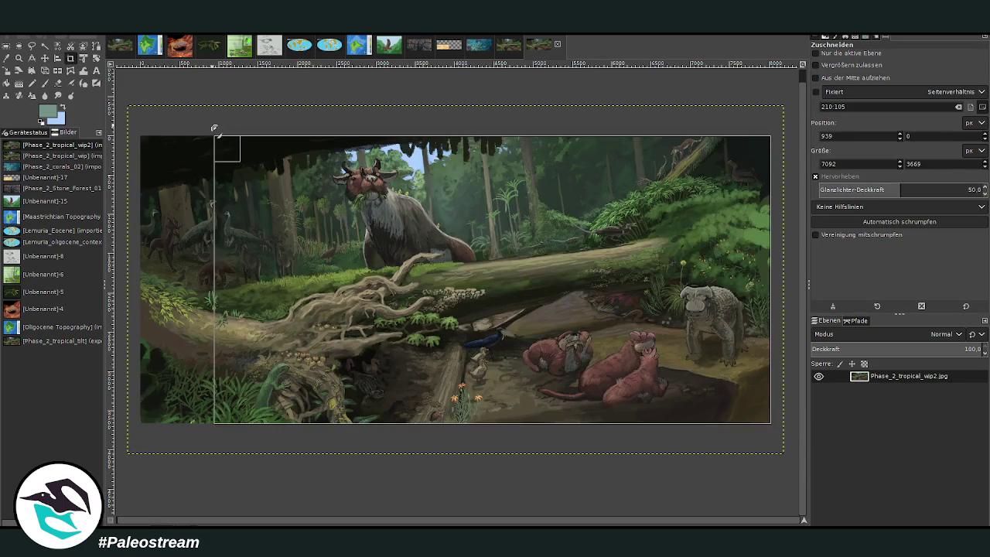
{"action": "left_click", "coordinate": [567, 258]}
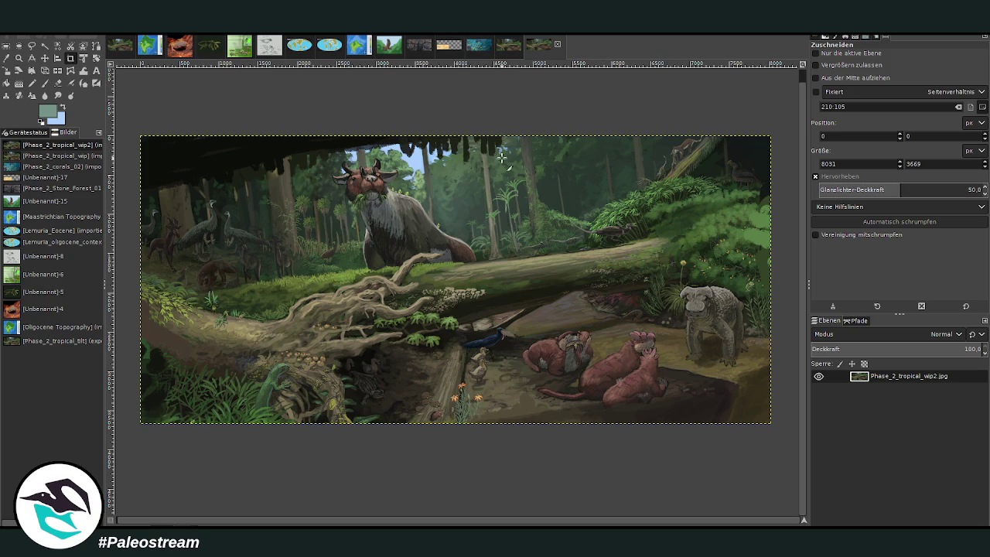
{"action": "left_click", "coordinate": [121, 45]}
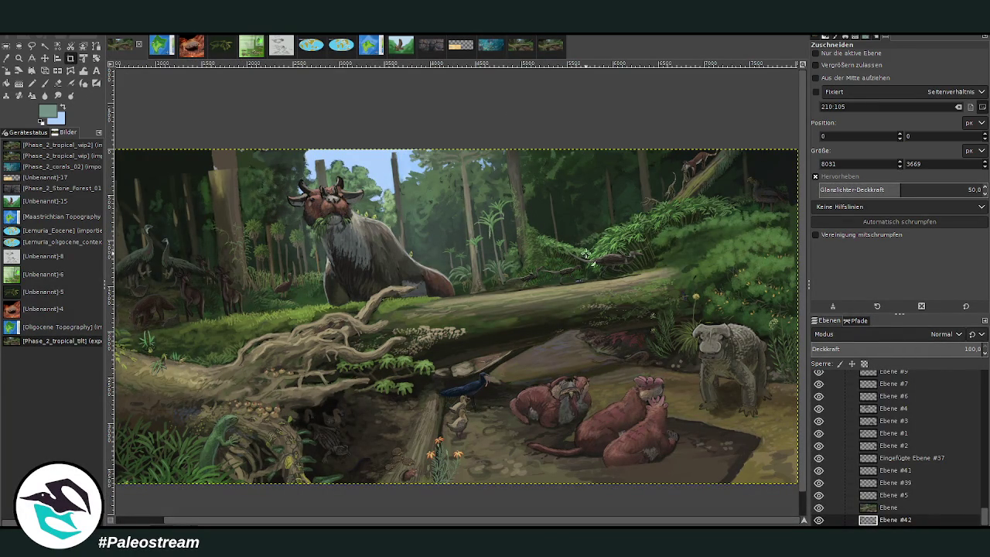
Close the extra images with Ctrl+Shift+W, keeping only Phase_2_tropical_tilt open.
{"action": "key", "text": "ctrl+shift+w"}
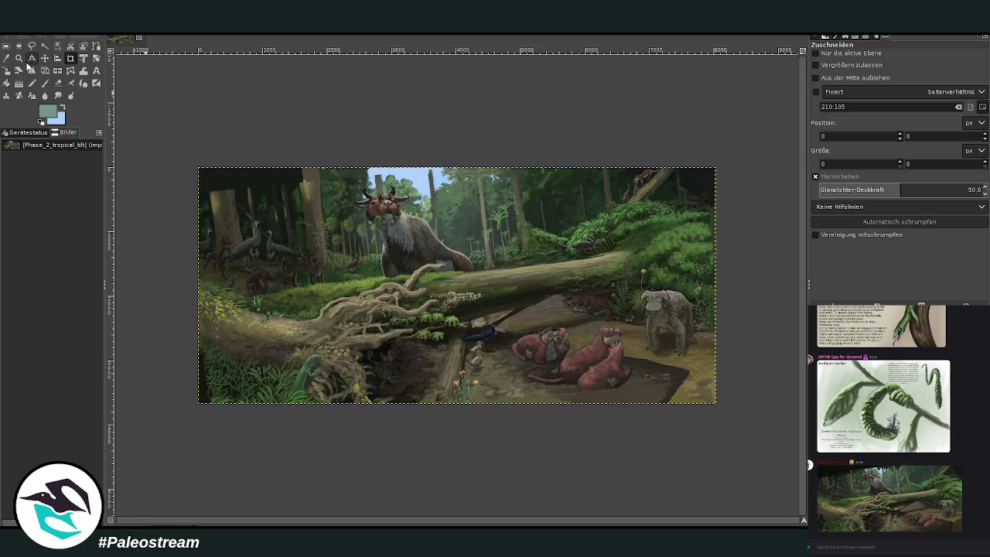
{"action": "left_click", "coordinate": [19, 58]}
Open the chat's dark-canopy painting as a new image, then zoom on Phase_2_tropical_tilt's lizard.
{"action": "mouse_move", "coordinate": [189, 160]}
{"action": "left_mouse_down"}
{"action": "mouse_move", "coordinate": [440, 329]}
{"action": "mouse_move", "coordinate": [729, 412]}
{"action": "left_mouse_up"}
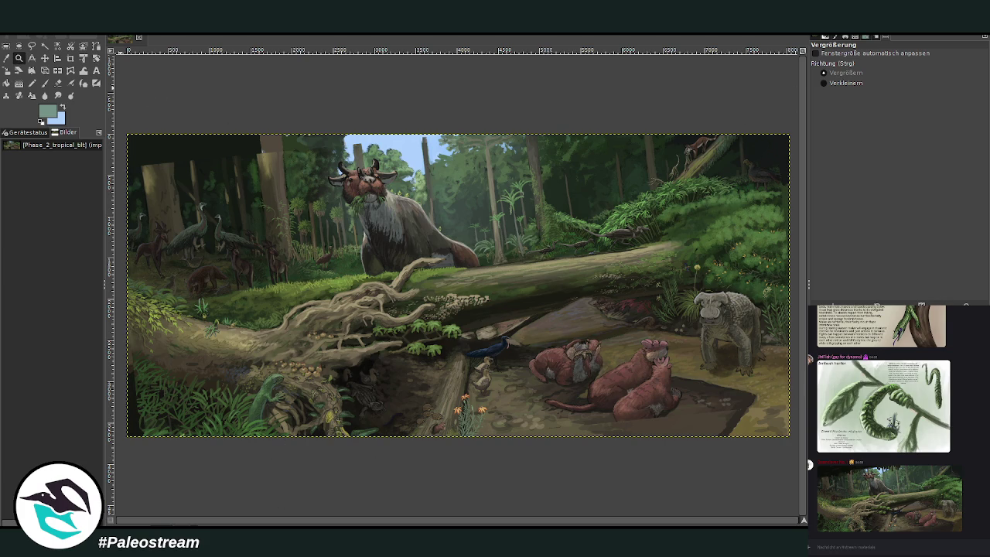
{"action": "left_click", "coordinate": [889, 507]}
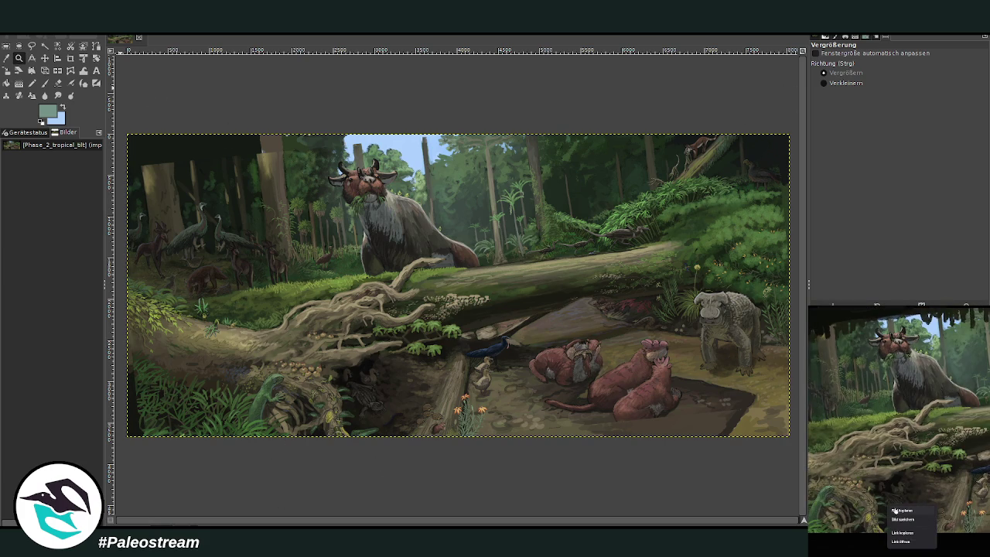
{"action": "left_click", "coordinate": [930, 545]}
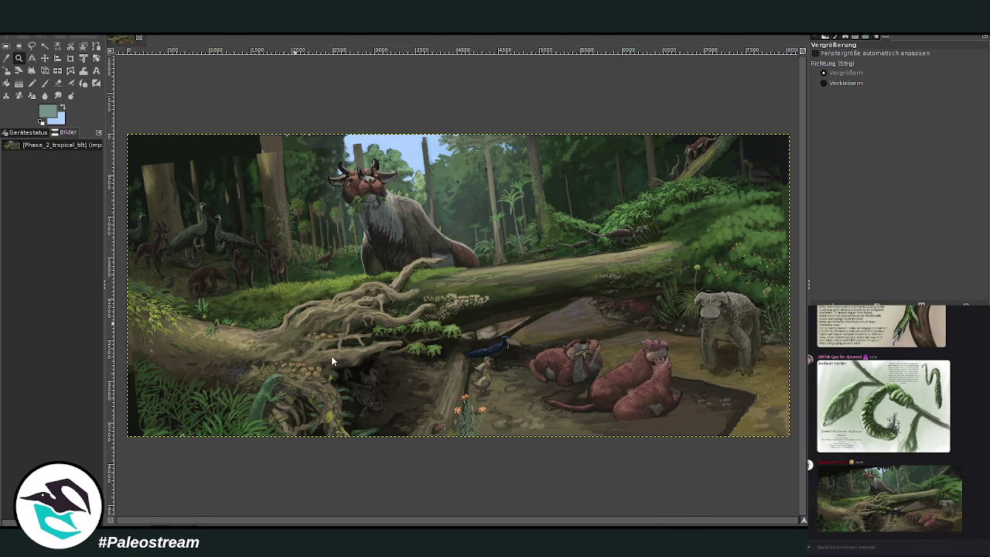
{"action": "left_click", "coordinate": [592, 395]}
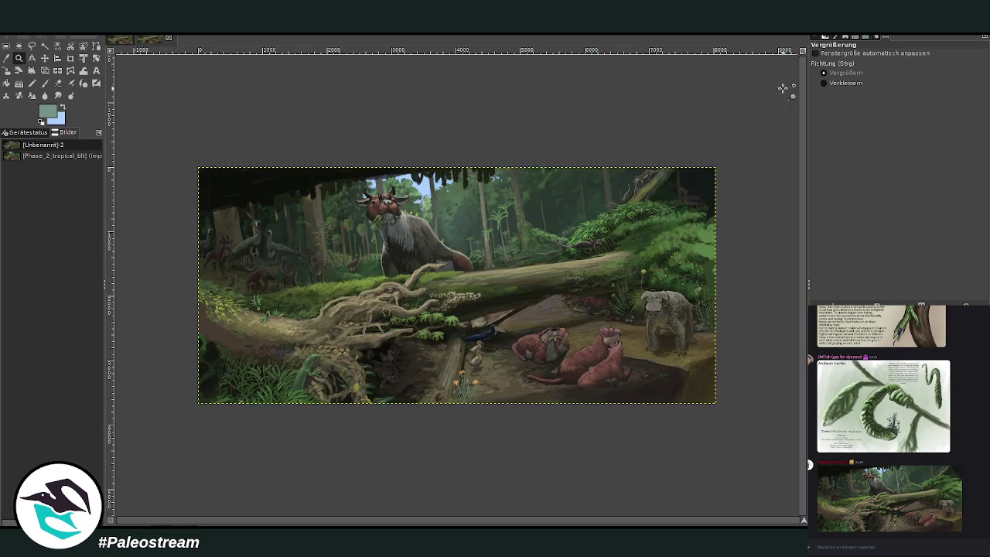
{"action": "left_click_drag", "start_coordinate": [201, 159], "coordinate": [719, 422]}
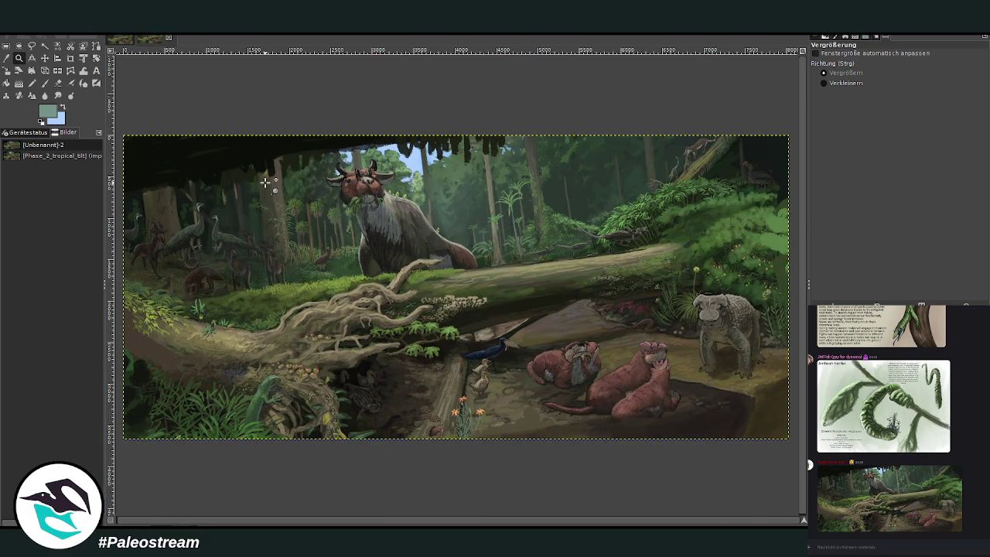
{"action": "left_click", "coordinate": [114, 36]}
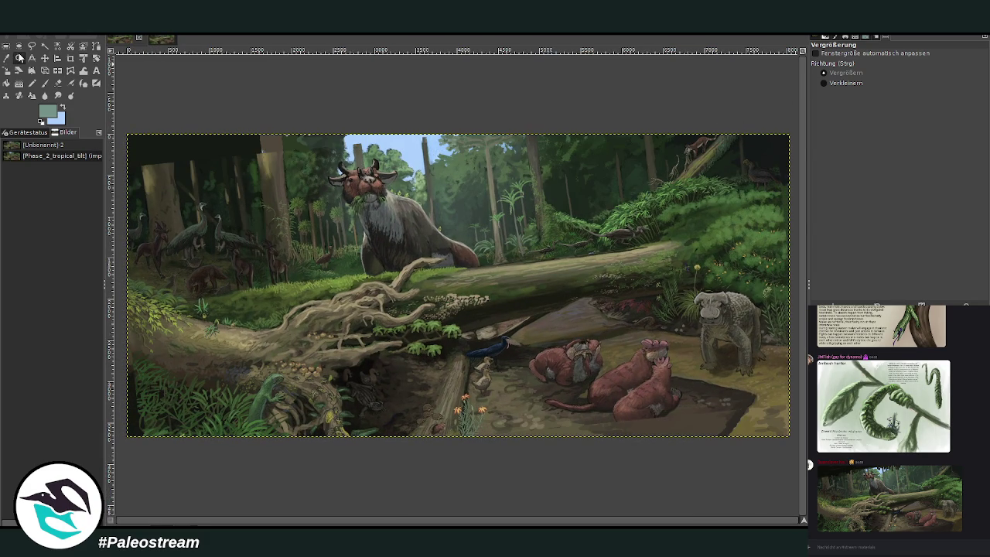
{"action": "left_click_drag", "start_coordinate": [169, 345], "coordinate": [393, 454]}
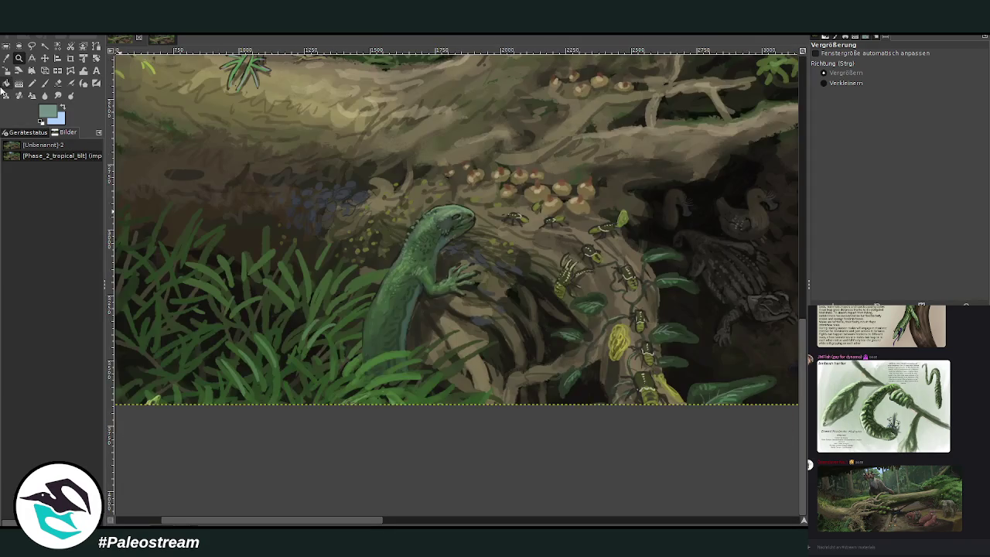
Nudge the bottom-left grass layer up and the small creature's layer by the log slightly down.
{"action": "left_click", "coordinate": [45, 58]}
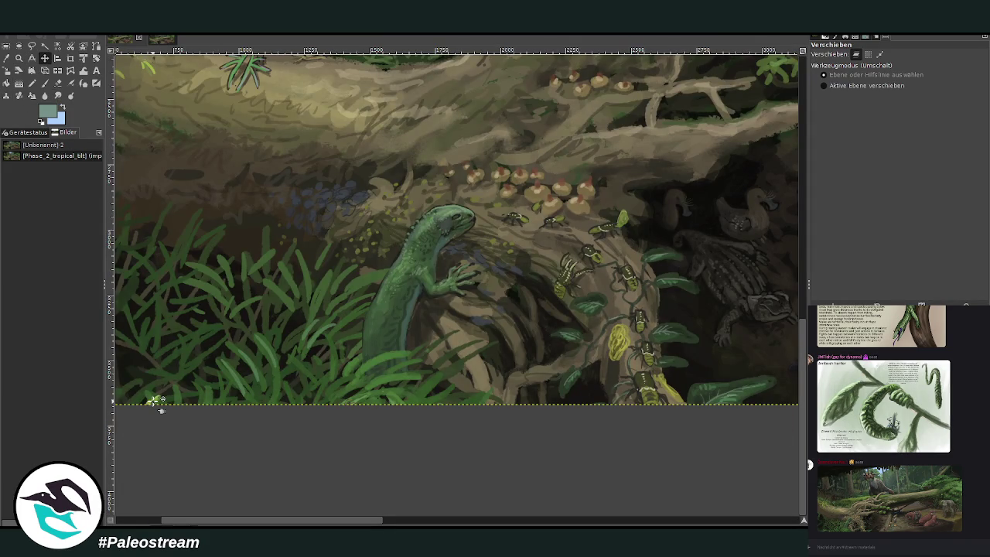
{"action": "left_click_drag", "start_coordinate": [158, 400], "coordinate": [159, 377]}
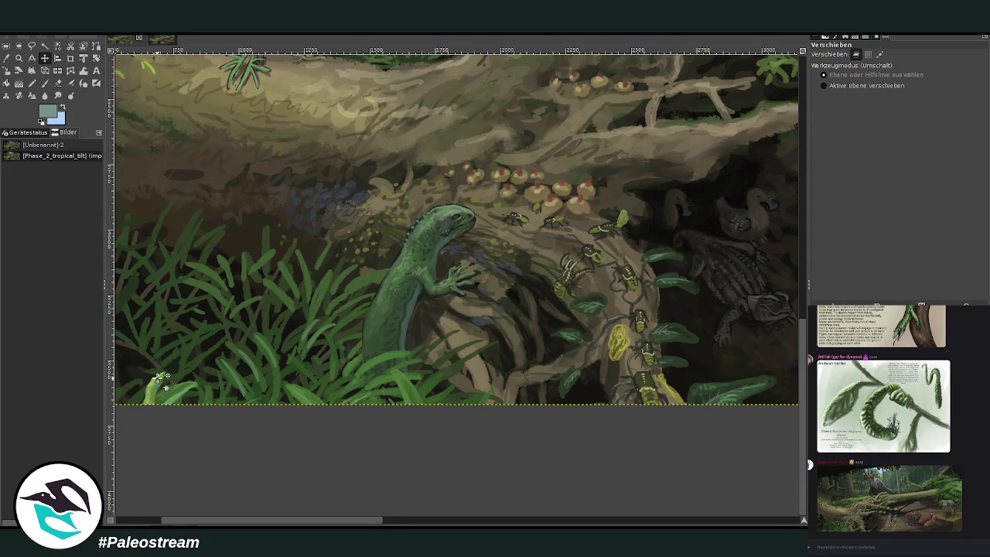
{"action": "left_click", "coordinate": [403, 521]}
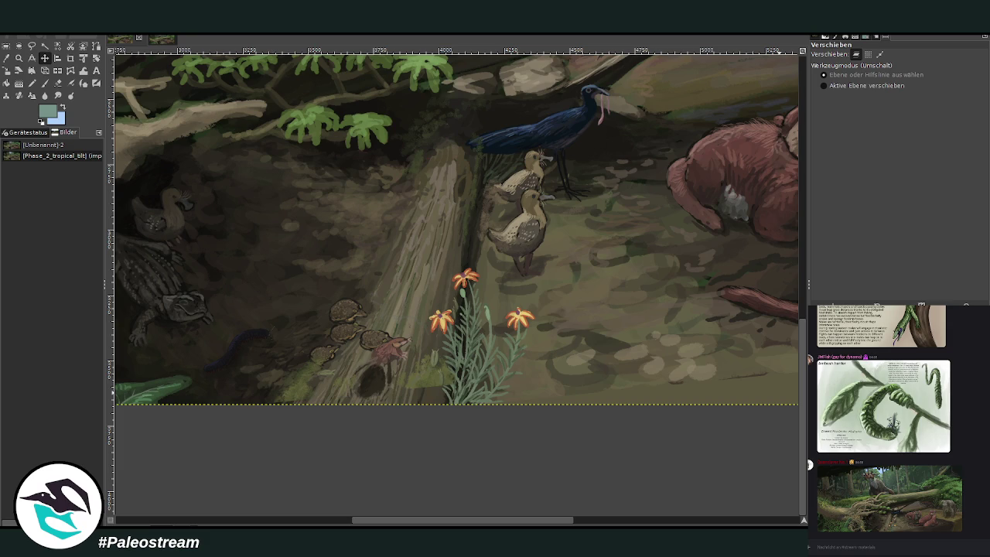
{"action": "key", "text": "Page_Up"}
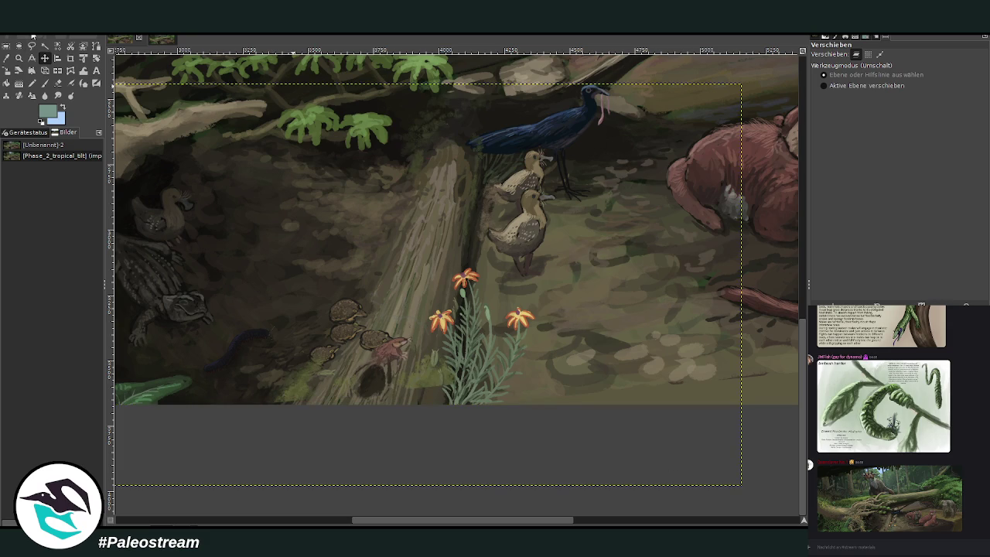
{"action": "left_click_drag", "start_coordinate": [387, 352], "coordinate": [381, 374]}
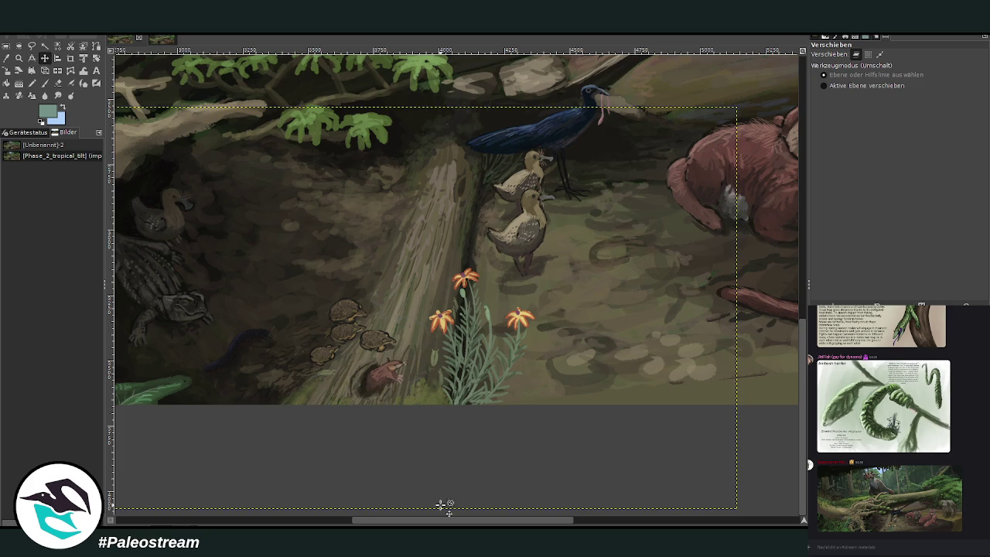
{"action": "left_click_drag", "start_coordinate": [413, 523], "coordinate": [103, 523]}
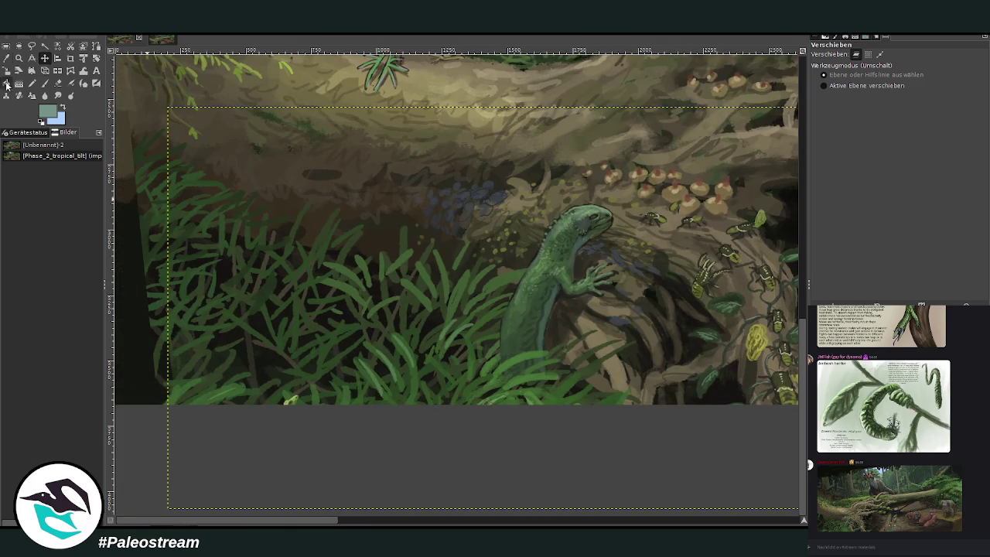
Try rectangle selections over the lower-left grass and the log area, then undo them.
{"action": "left_click", "coordinate": [6, 46]}
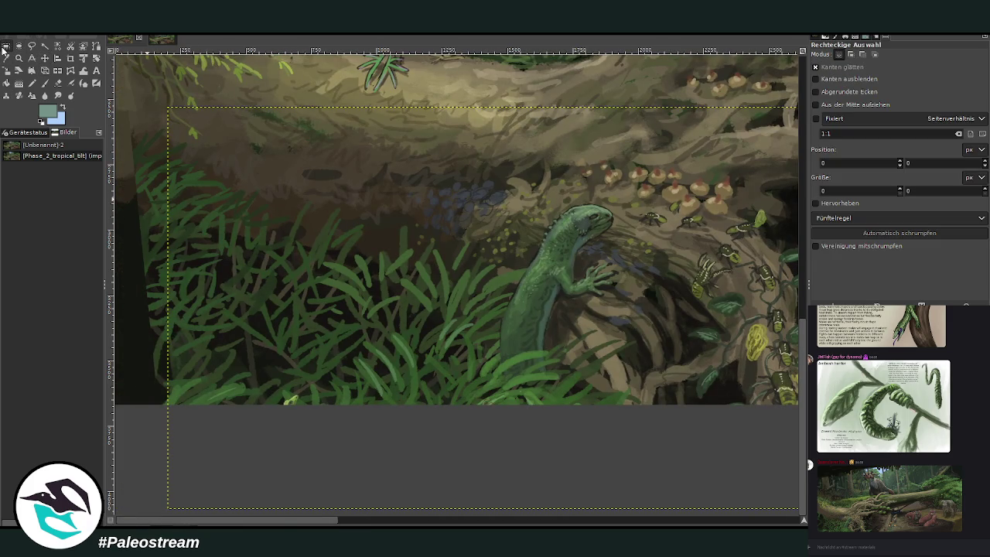
{"action": "left_click_drag", "start_coordinate": [195, 248], "coordinate": [484, 514]}
{"action": "left_click", "coordinate": [351, 425]}
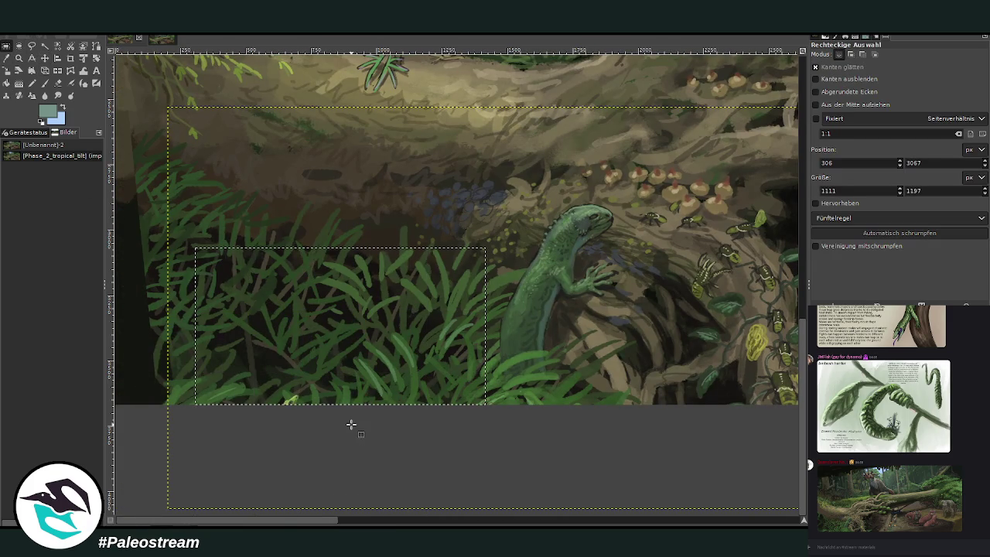
{"action": "left_click", "coordinate": [546, 461]}
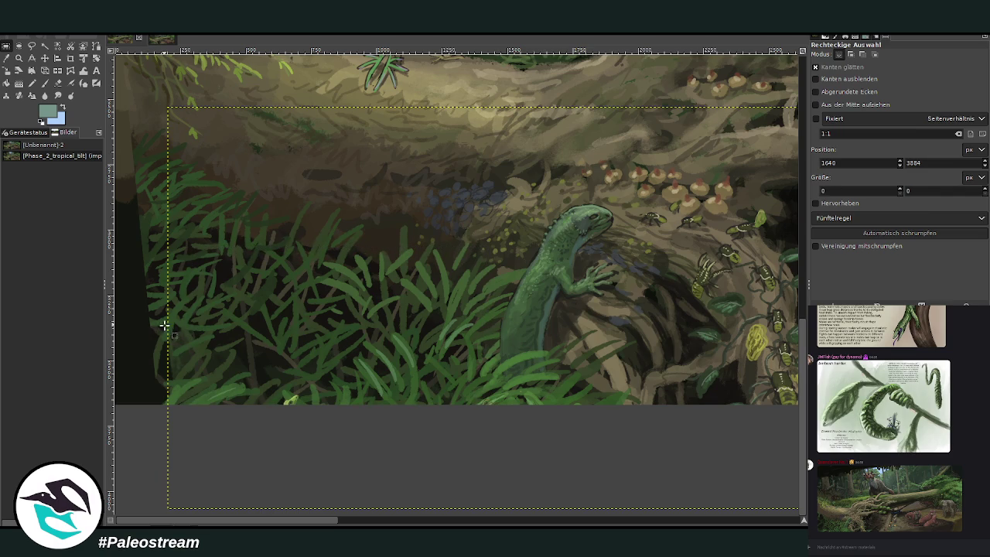
{"action": "scroll", "coordinate": [430, 501], "scroll_direction": "right", "scroll_amount": 10}
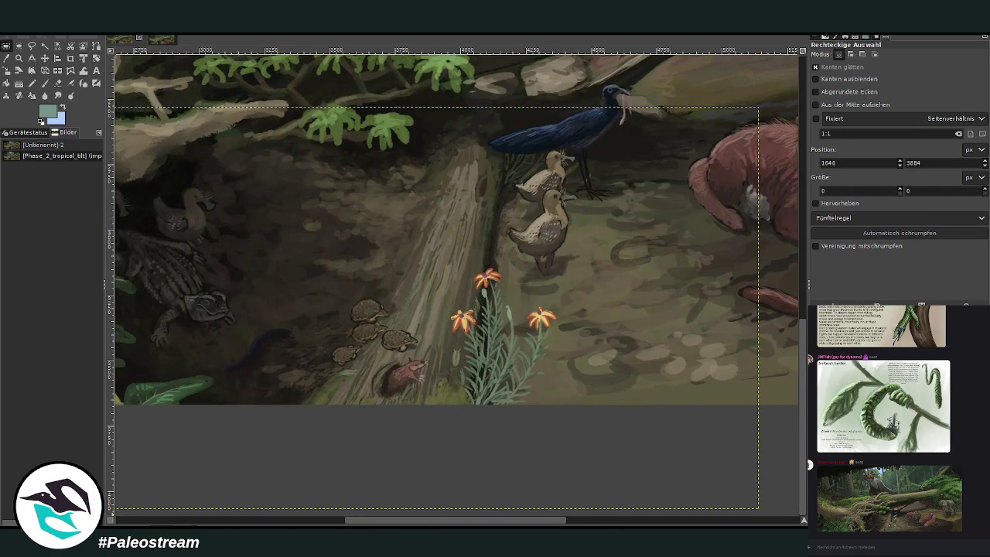
{"action": "left_click_drag", "start_coordinate": [226, 93], "coordinate": [765, 482]}
{"action": "left_click", "coordinate": [381, 257]}
{"action": "key", "text": "ctrl+z"}
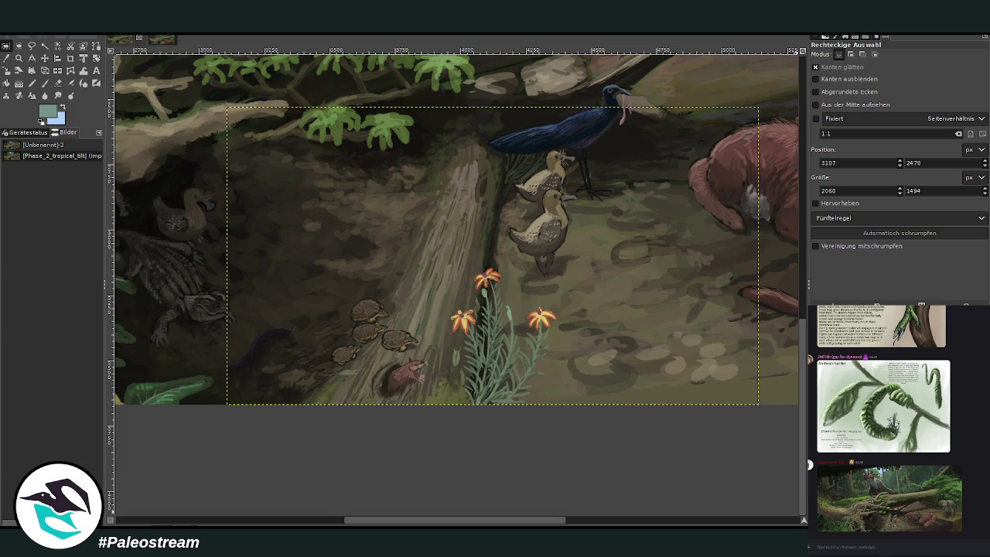
Limit the selection to the bottom strip and move the leaf strip layer up and left.
{"action": "left_click_drag", "start_coordinate": [557, 523], "coordinate": [329, 519]}
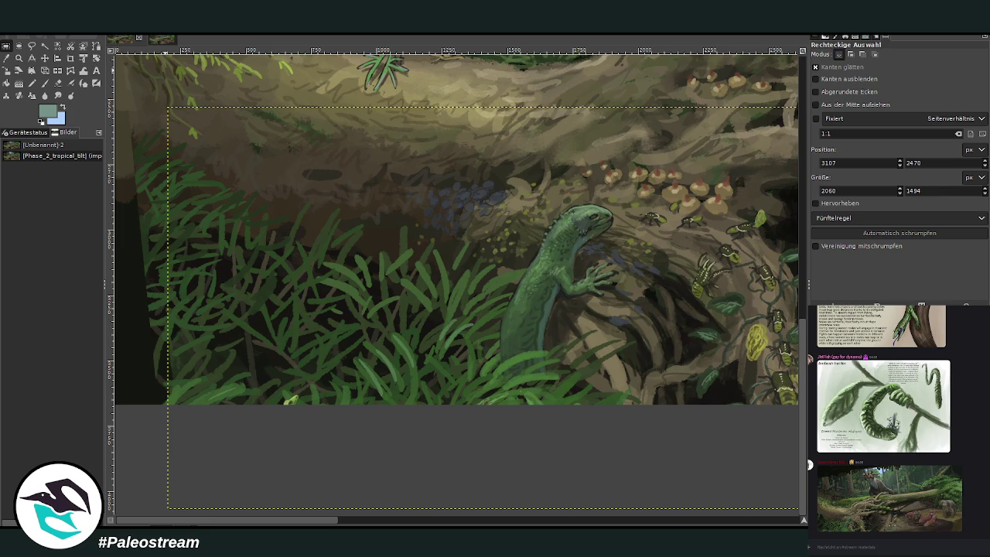
{"action": "left_click", "coordinate": [157, 228]}
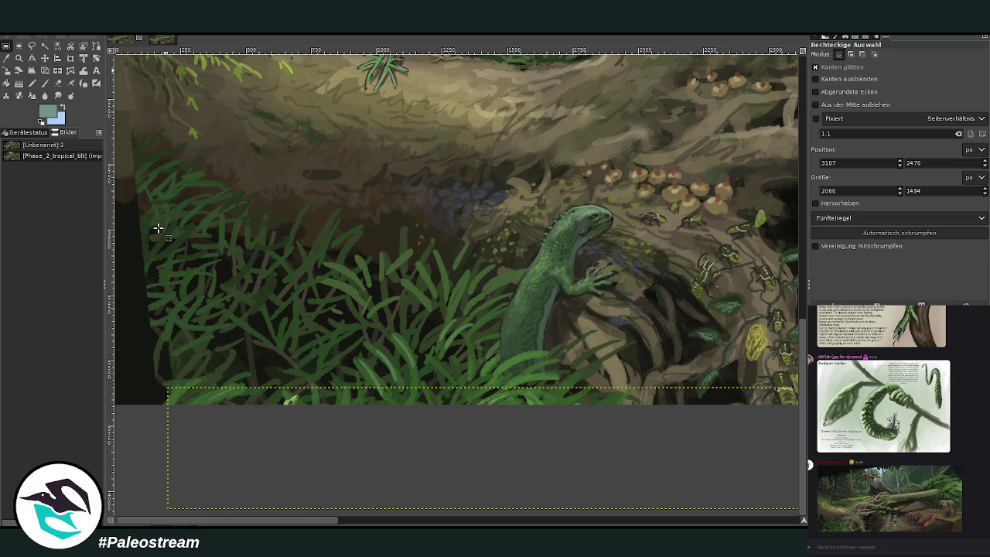
{"action": "left_click_drag", "start_coordinate": [285, 518], "coordinate": [480, 520]}
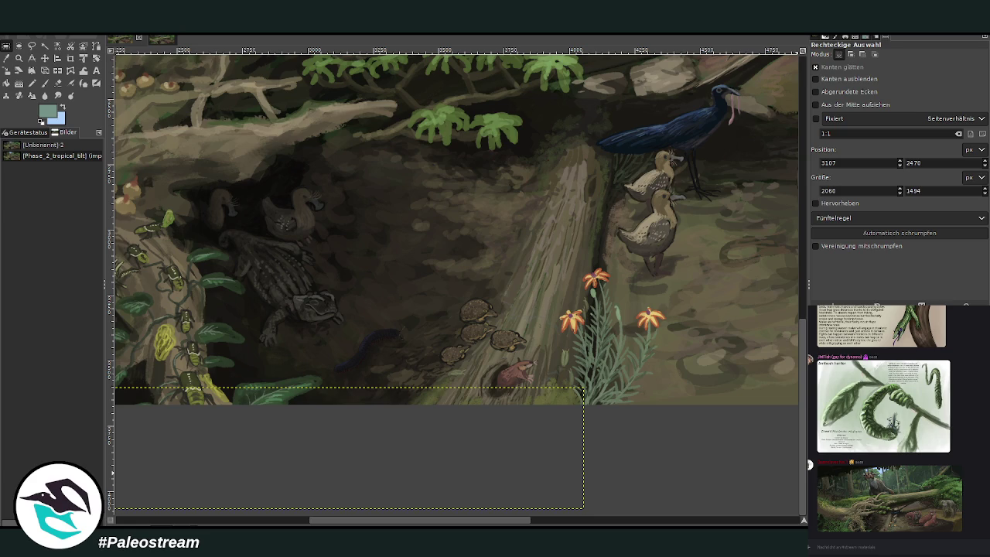
{"action": "left_click_drag", "start_coordinate": [459, 523], "coordinate": [317, 523]}
{"action": "key", "text": "m"}
{"action": "mouse_move", "coordinate": [292, 398]}
{"action": "left_mouse_down"}
{"action": "mouse_move", "coordinate": [264, 341]}
{"action": "mouse_move", "coordinate": [205, 368]}
{"action": "left_mouse_up"}
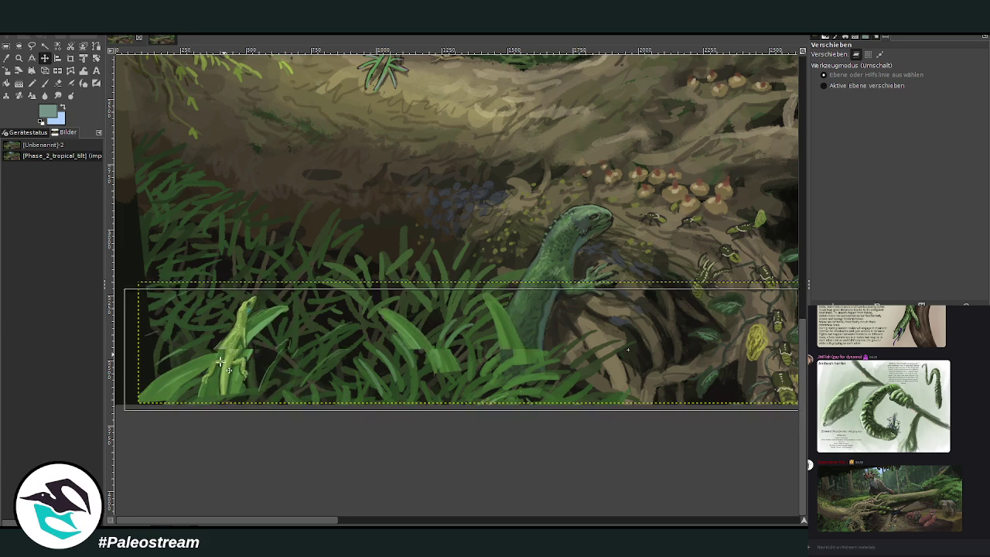
Place the leaf strip along the scene's bottom, deleting and undoing to compare.
{"action": "left_click_drag", "start_coordinate": [206, 368], "coordinate": [205, 368]}
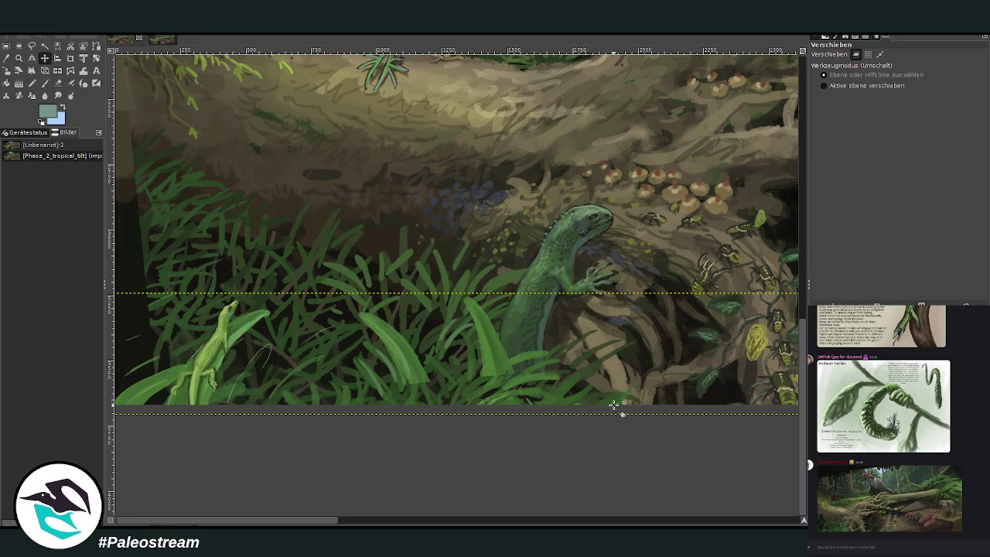
{"action": "key", "text": "Delete"}
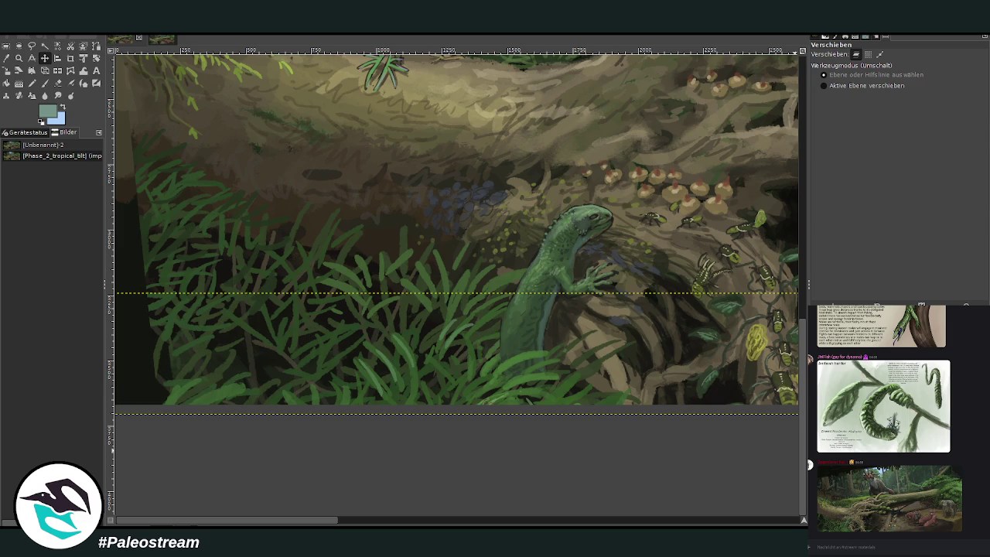
{"action": "key", "text": "ctrl+z"}
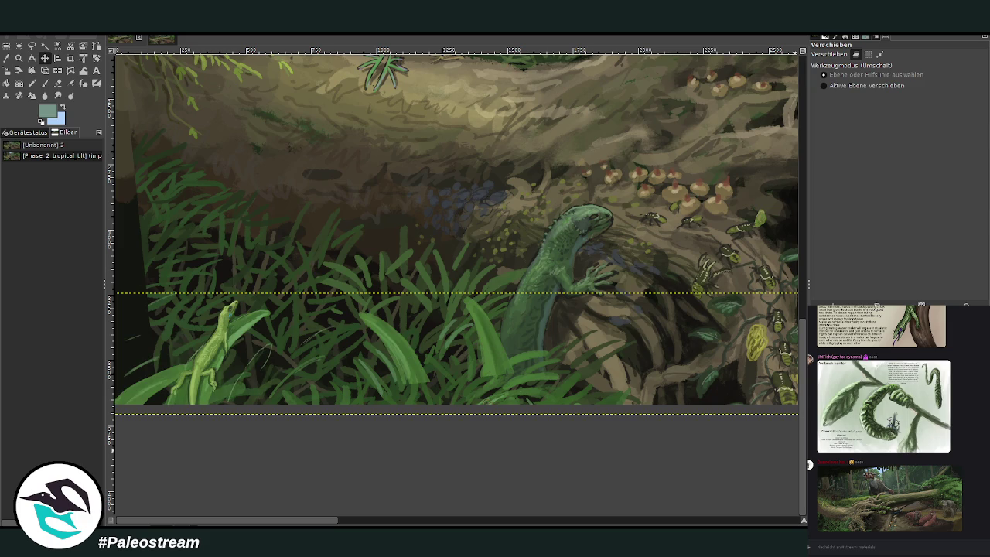
Zoom into the lower-middle grass and reposition the grass-and-vine layer up-left.
{"action": "left_click", "coordinate": [19, 58]}
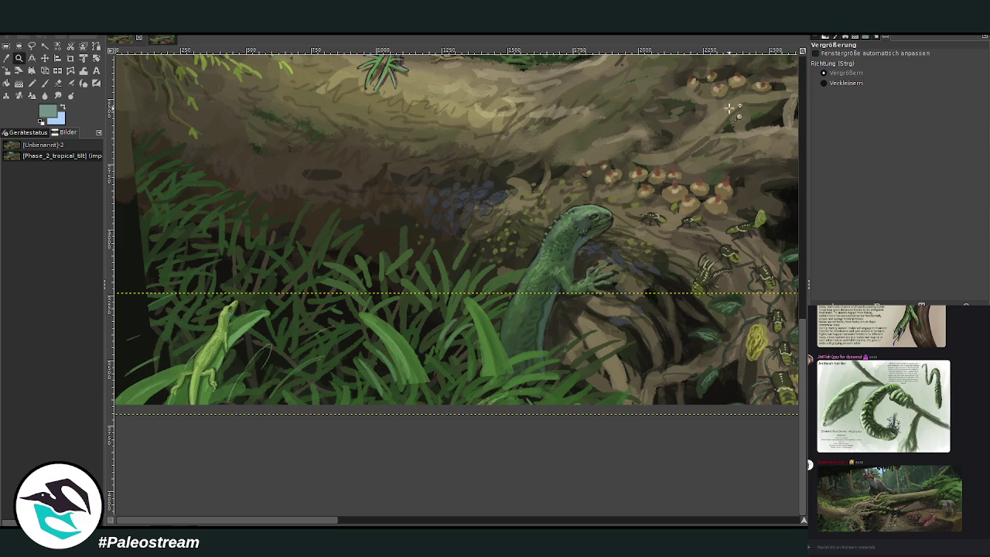
{"action": "left_click_drag", "start_coordinate": [381, 345], "coordinate": [572, 433]}
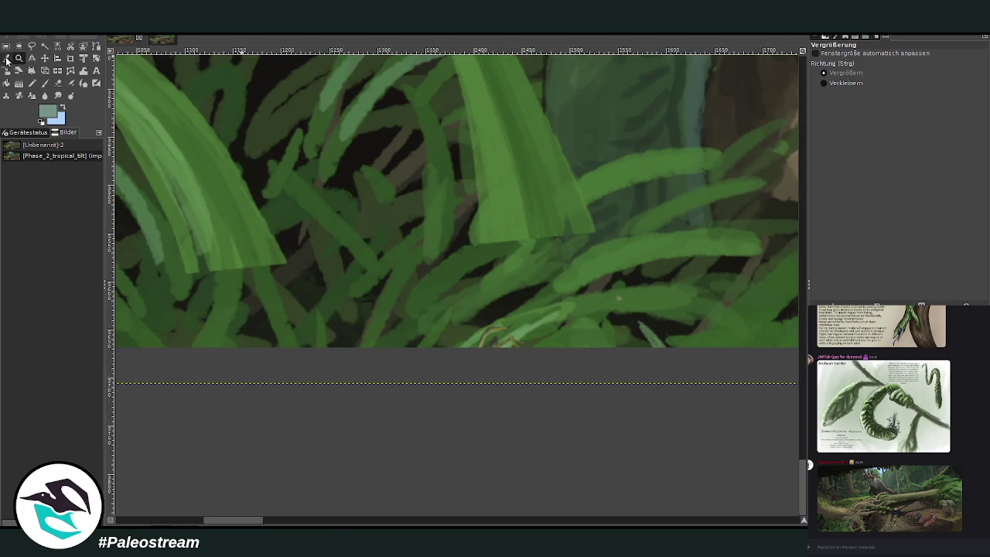
{"action": "left_click", "coordinate": [45, 58]}
{"action": "mouse_move", "coordinate": [492, 339]}
{"action": "left_mouse_down"}
{"action": "mouse_move", "coordinate": [371, 204]}
{"action": "mouse_move", "coordinate": [346, 229]}
{"action": "mouse_move", "coordinate": [335, 226]}
{"action": "left_mouse_up"}
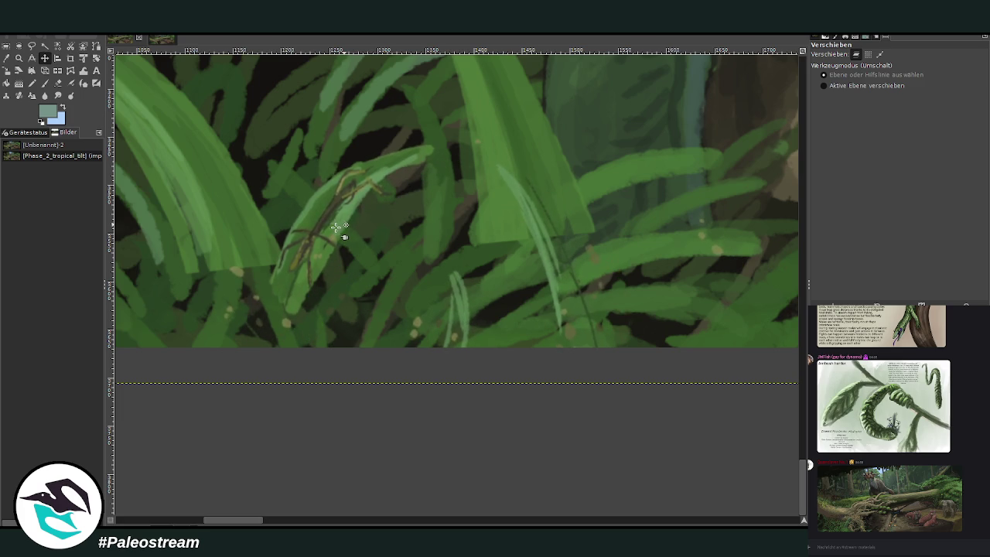
{"action": "left_click_drag", "start_coordinate": [335, 226], "coordinate": [340, 231]}
Zoom back out and pan to the image's bottom edge.
{"action": "left_click", "coordinate": [19, 58]}
{"action": "left_click", "coordinate": [899, 82]}
{"action": "left_click", "coordinate": [569, 248]}
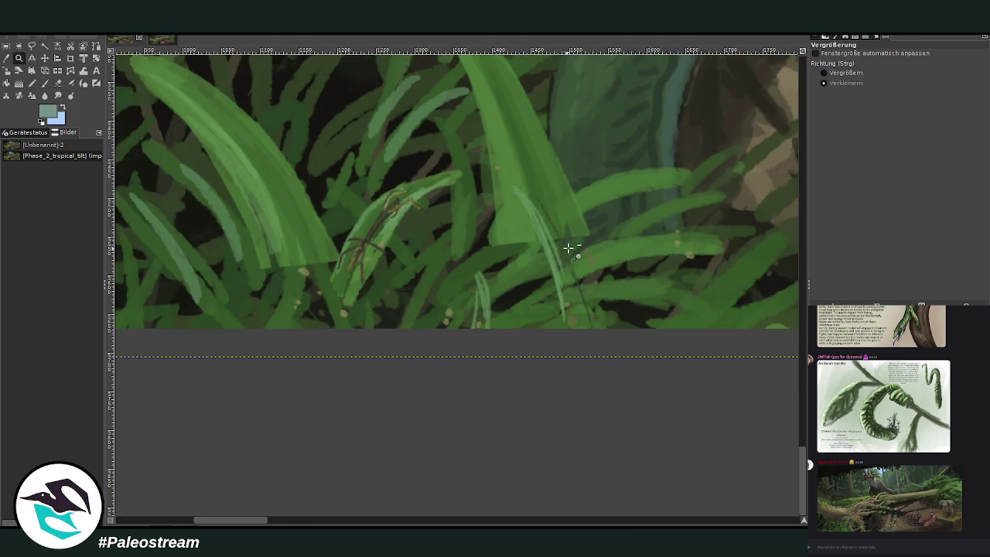
{"action": "left_click", "coordinate": [568, 247]}
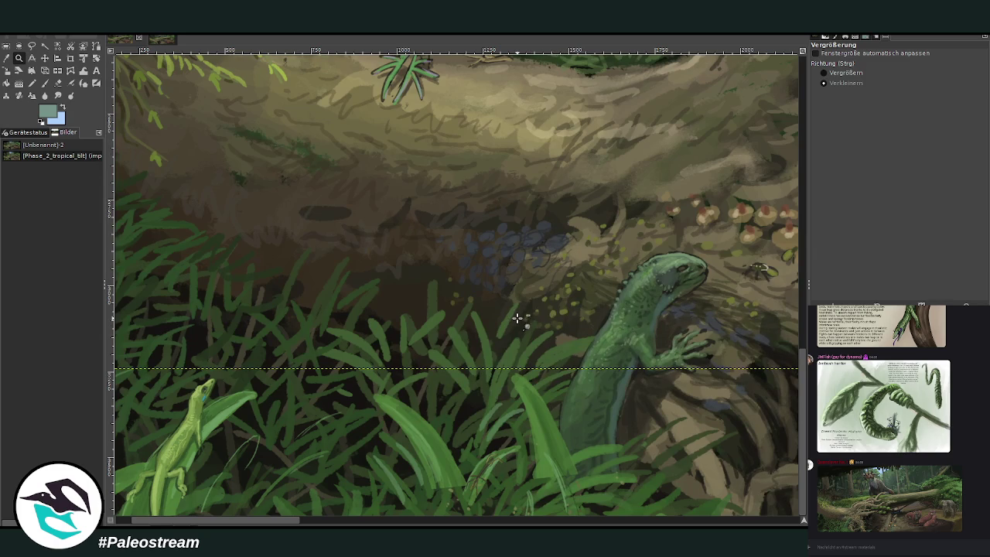
{"action": "left_click_drag", "start_coordinate": [803, 521], "coordinate": [801, 521]}
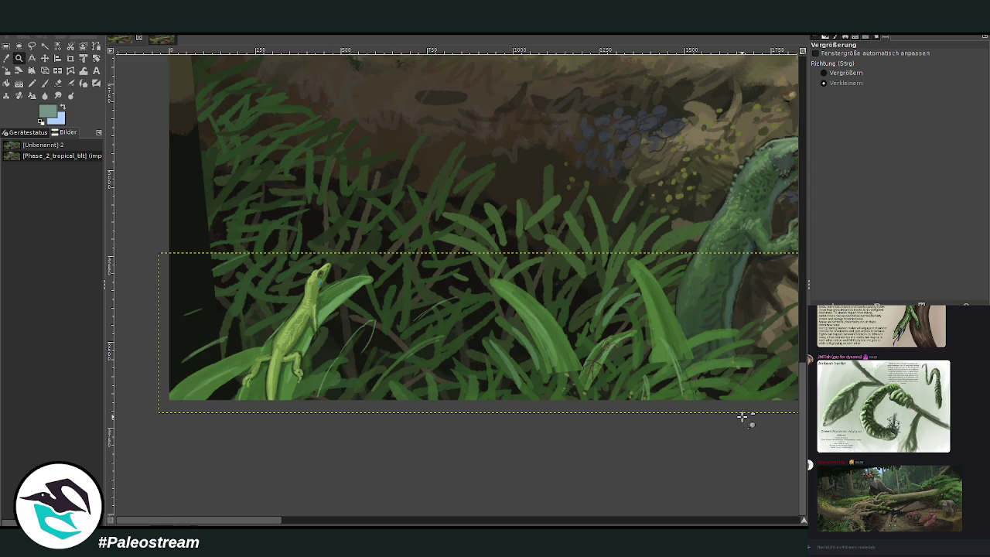
Shift the lizard leaf strip a few pixels left, then return to the chalk paintbrush.
{"action": "key", "text": "m"}
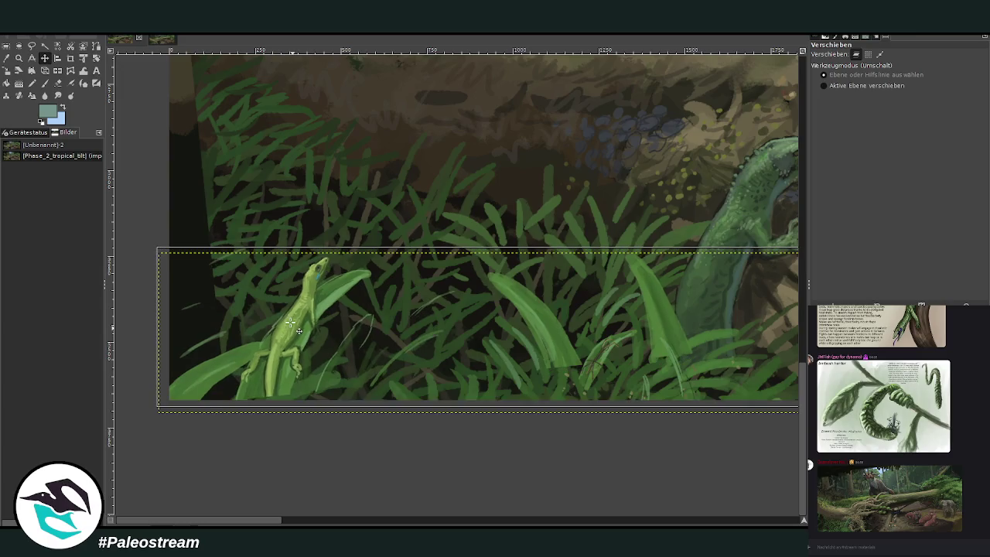
{"action": "left_click_drag", "start_coordinate": [301, 337], "coordinate": [289, 341]}
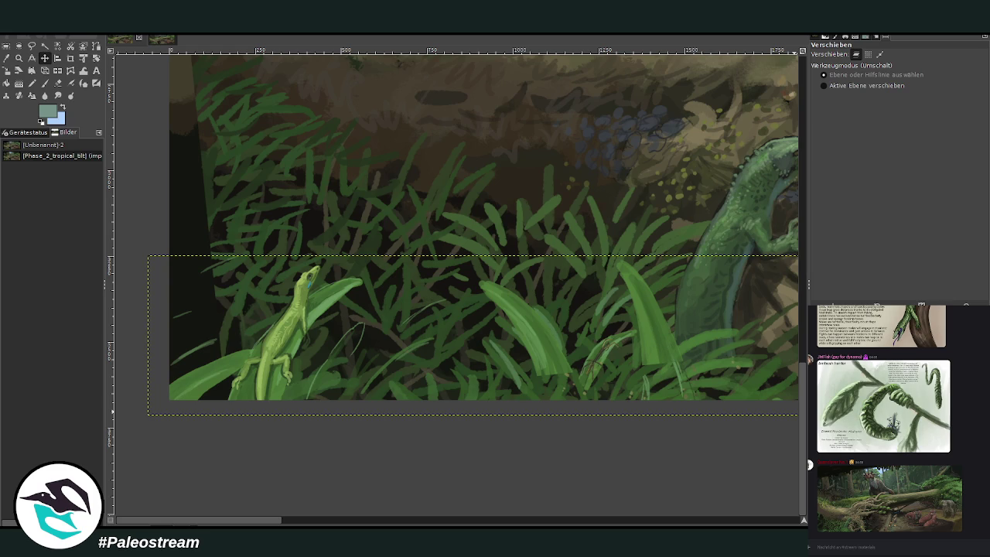
{"action": "left_click", "coordinate": [45, 83]}
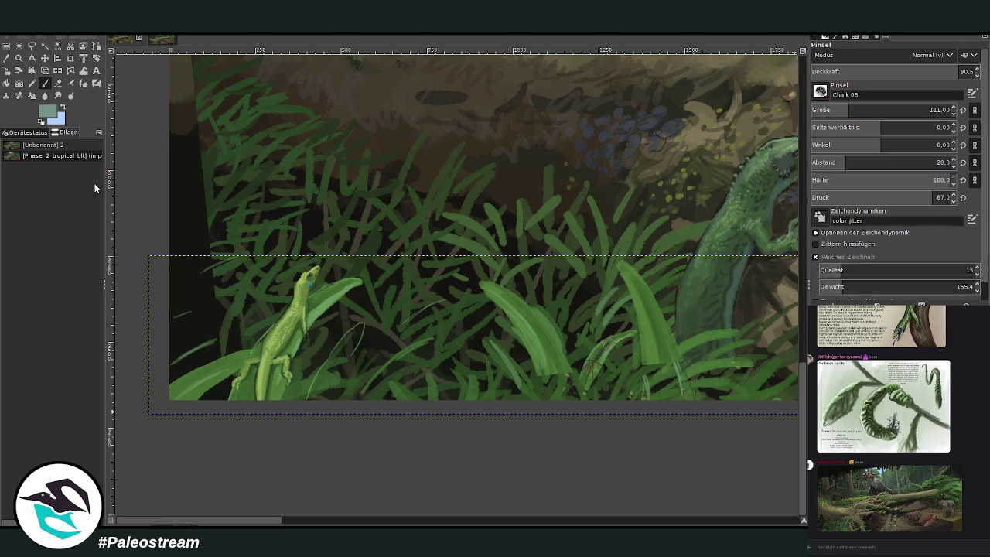
At brush size 175, sample grass greens and extend two grass blades down to the bottom edge.
{"action": "key", "text": "z"}
{"action": "left_click", "coordinate": [46, 84]}
{"action": "left_click", "coordinate": [858, 110]}
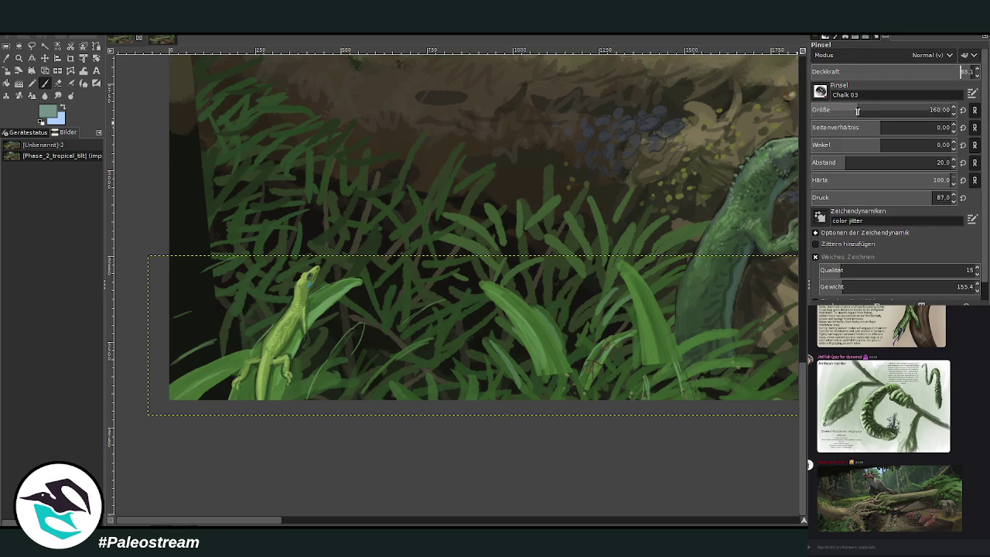
{"action": "left_click", "coordinate": [561, 363], "text": "ctrl"}
{"action": "mouse_move", "coordinate": [545, 345]}
{"action": "left_mouse_down"}
{"action": "mouse_move", "coordinate": [572, 413]}
{"action": "mouse_move", "coordinate": [570, 399]}
{"action": "left_mouse_up"}
{"action": "left_click_drag", "start_coordinate": [656, 329], "coordinate": [666, 398]}
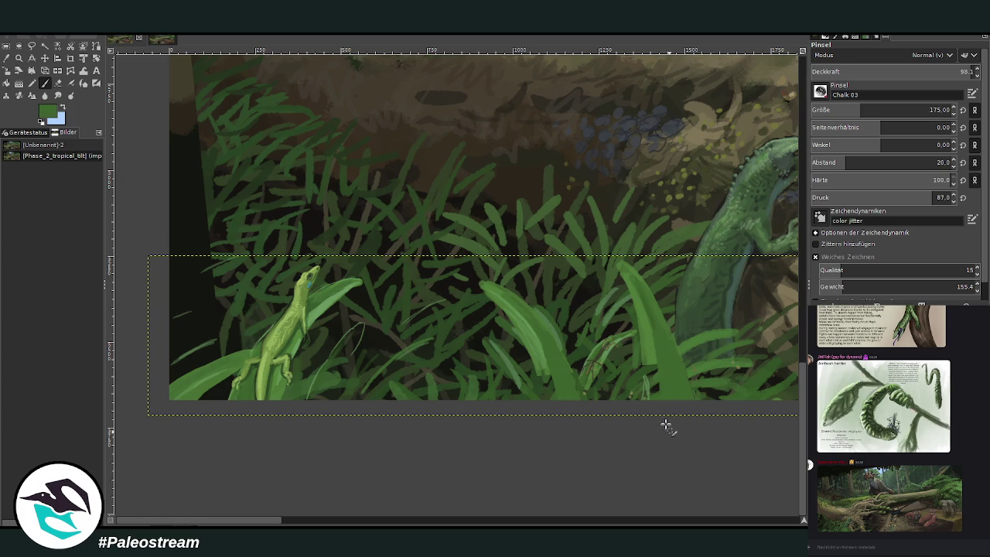
{"action": "left_click", "coordinate": [537, 352], "text": "ctrl"}
{"action": "left_click_drag", "start_coordinate": [537, 353], "coordinate": [551, 423]}
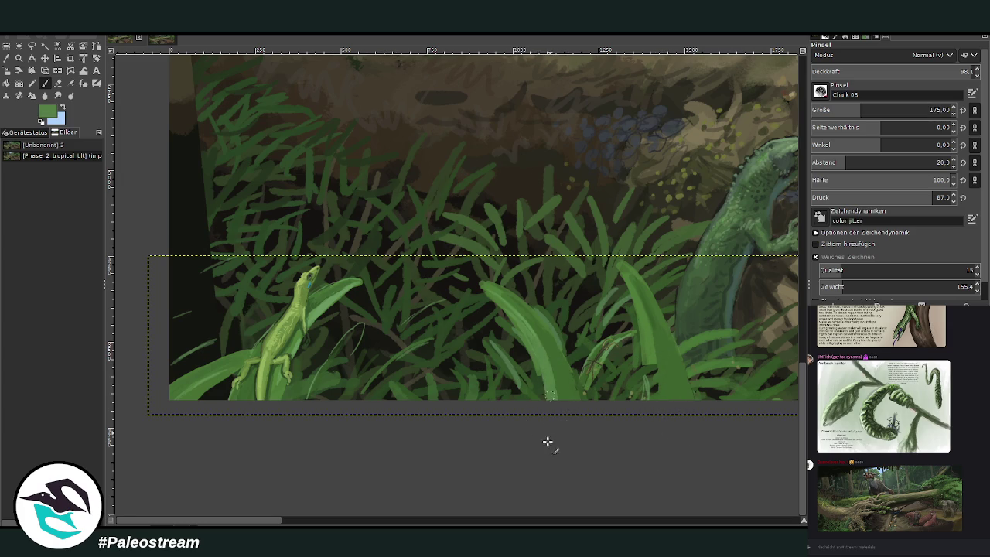
Set brush opacity 75.7, size 89, spacing 5.0 and paint lighter strokes down the blades.
{"action": "left_click_drag", "start_coordinate": [959, 74], "coordinate": [936, 74]}
{"action": "left_click_drag", "start_coordinate": [860, 113], "coordinate": [844, 113]}
{"action": "left_click_drag", "start_coordinate": [845, 166], "coordinate": [815, 165]}
{"action": "left_click_drag", "start_coordinate": [537, 357], "coordinate": [544, 427]}
{"action": "left_click_drag", "start_coordinate": [652, 342], "coordinate": [646, 427]}
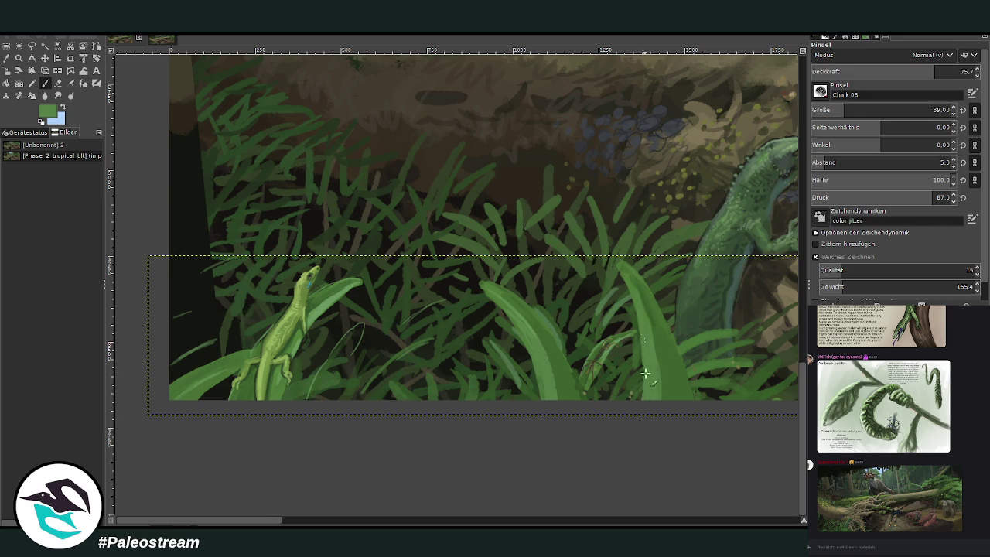
{"action": "mouse_move", "coordinate": [204, 339]}
{"action": "left_mouse_down"}
{"action": "mouse_move", "coordinate": [178, 364]}
{"action": "mouse_move", "coordinate": [202, 334]}
{"action": "left_mouse_up"}
Darken then lighten the leaf beside the small lizard at 51.7 opacity, adding small dark blades.
{"action": "left_click", "coordinate": [384, 301], "text": "ctrl"}
{"action": "left_click_drag", "start_coordinate": [317, 395], "coordinate": [356, 325]}
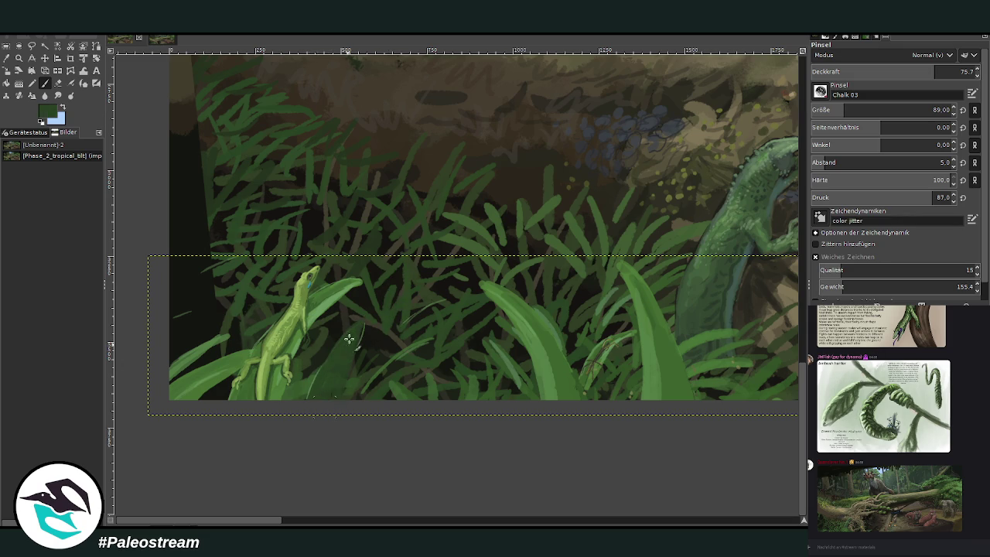
{"action": "left_click", "coordinate": [518, 291], "text": "ctrl"}
{"action": "left_click", "coordinate": [896, 71]}
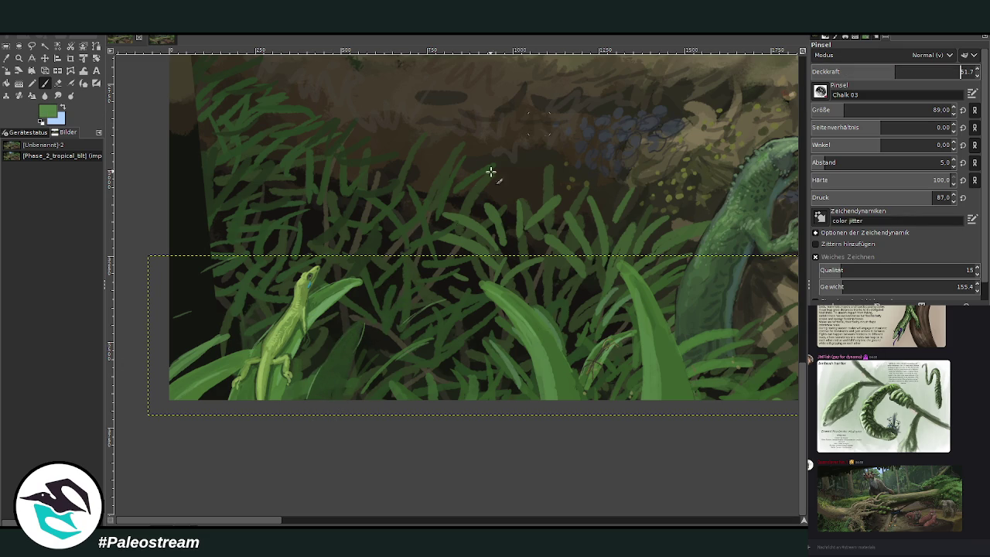
{"action": "mouse_move", "coordinate": [340, 347]}
{"action": "left_mouse_down"}
{"action": "mouse_move", "coordinate": [313, 407]}
{"action": "mouse_move", "coordinate": [353, 328]}
{"action": "mouse_move", "coordinate": [404, 361]}
{"action": "mouse_move", "coordinate": [364, 402]}
{"action": "mouse_move", "coordinate": [421, 348]}
{"action": "mouse_move", "coordinate": [371, 390]}
{"action": "left_mouse_up"}
{"action": "left_click", "coordinate": [487, 236], "text": "ctrl"}
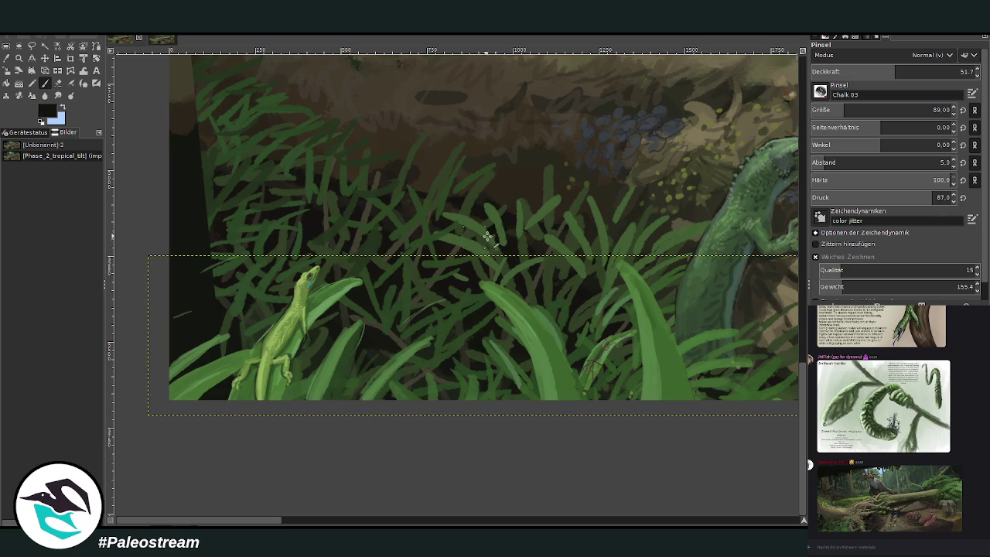
{"action": "left_click", "coordinate": [457, 313], "text": "ctrl"}
{"action": "left_click_drag", "start_coordinate": [399, 334], "coordinate": [386, 348]}
{"action": "mouse_move", "coordinate": [201, 322]}
{"action": "left_mouse_down"}
{"action": "mouse_move", "coordinate": [209, 294]}
{"action": "mouse_move", "coordinate": [201, 327]}
{"action": "mouse_move", "coordinate": [228, 338]}
{"action": "left_mouse_up"}
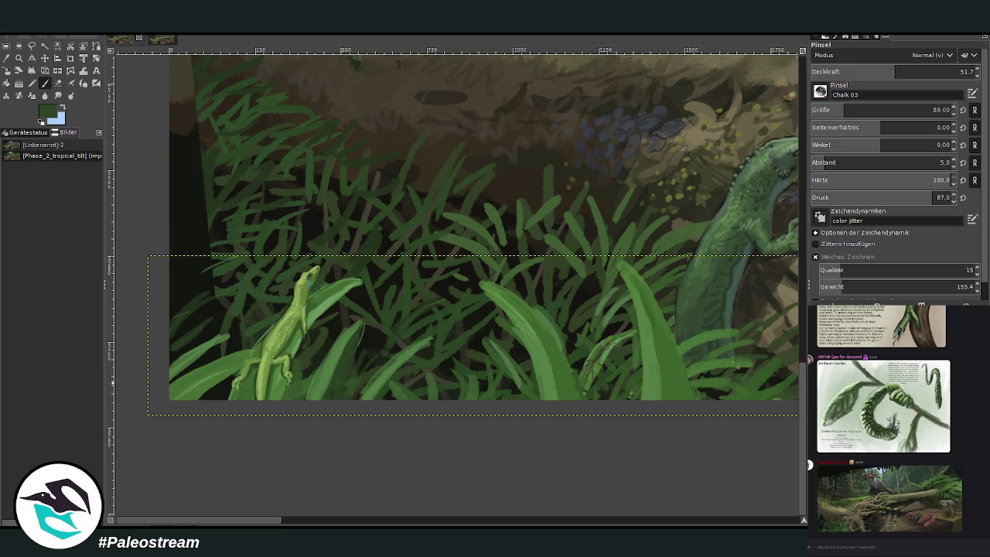
Clear the selection and paint near-black dark-green grass into the lower-left shadows.
{"action": "key", "text": "ctrl+shift+a"}
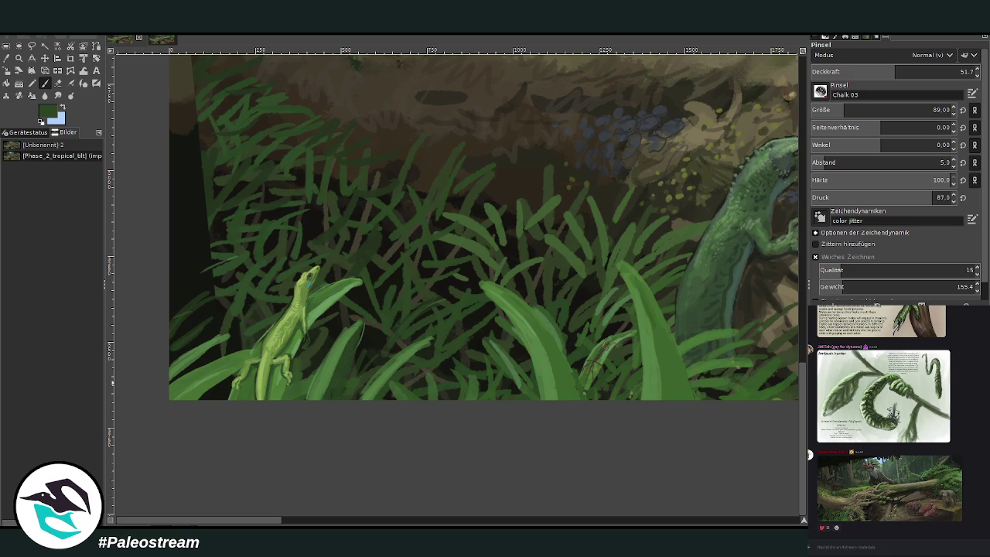
{"action": "key", "text": "ctrl+shift+a"}
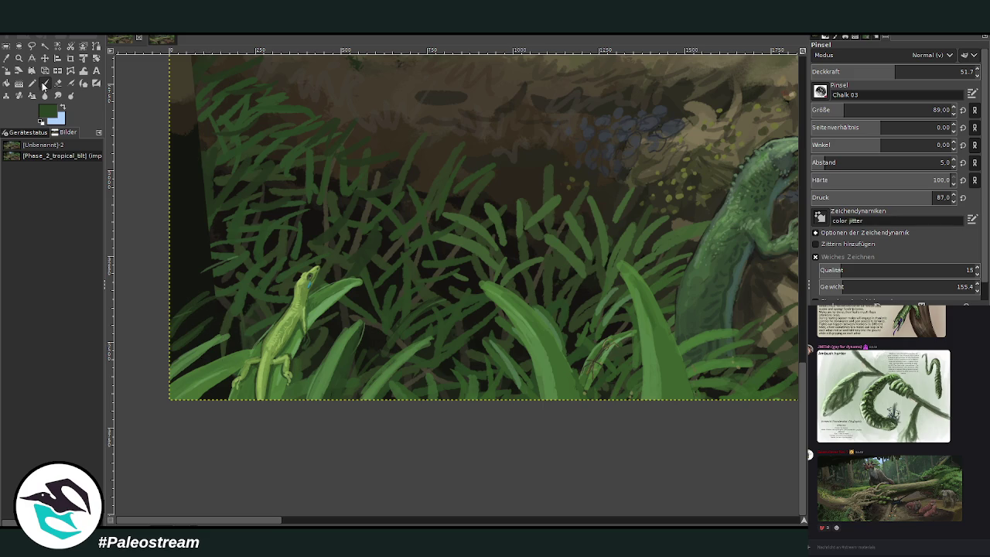
{"action": "left_click", "coordinate": [465, 339], "text": "ctrl"}
{"action": "left_click_drag", "start_coordinate": [818, 110], "coordinate": [834, 110]}
{"action": "left_click", "coordinate": [931, 72]}
{"action": "mouse_move", "coordinate": [244, 223]}
{"action": "left_mouse_down"}
{"action": "mouse_move", "coordinate": [188, 273]}
{"action": "mouse_move", "coordinate": [181, 302]}
{"action": "mouse_move", "coordinate": [194, 188]}
{"action": "mouse_move", "coordinate": [188, 276]}
{"action": "mouse_move", "coordinate": [165, 202]}
{"action": "left_mouse_up"}
At brush size 89 and opacity 83, paint light-green grass blades near the left edge.
{"action": "left_click", "coordinate": [322, 175], "text": "ctrl"}
{"action": "left_click", "coordinate": [229, 186], "text": "ctrl"}
{"action": "left_click", "coordinate": [858, 110]}
{"action": "left_click", "coordinate": [942, 64]}
{"action": "key", "text": "Return"}
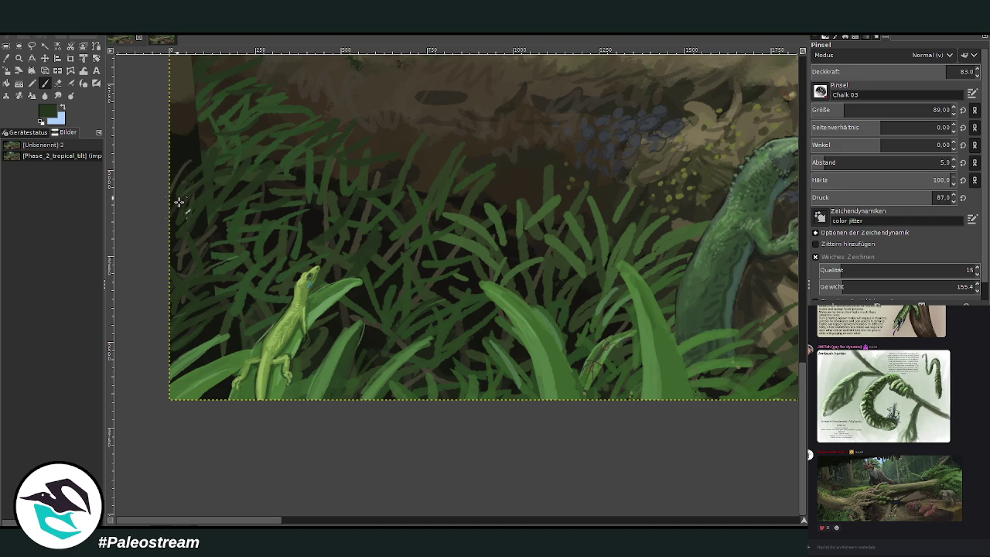
{"action": "left_click", "coordinate": [461, 221], "text": "ctrl"}
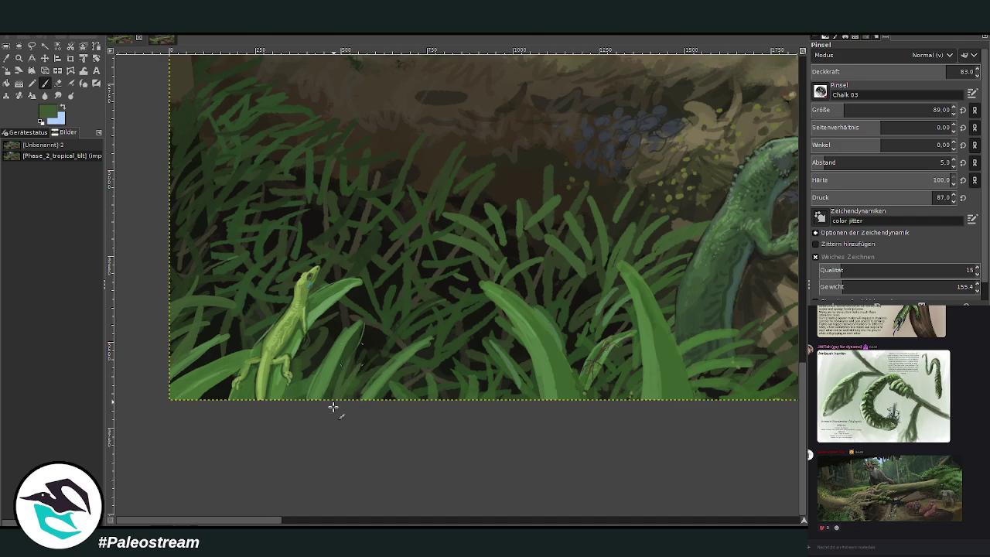
{"action": "mouse_move", "coordinate": [173, 246]}
{"action": "left_mouse_down"}
{"action": "mouse_move", "coordinate": [230, 249]}
{"action": "mouse_move", "coordinate": [195, 192]}
{"action": "left_mouse_up"}
{"action": "left_click_drag", "start_coordinate": [254, 252], "coordinate": [181, 280]}
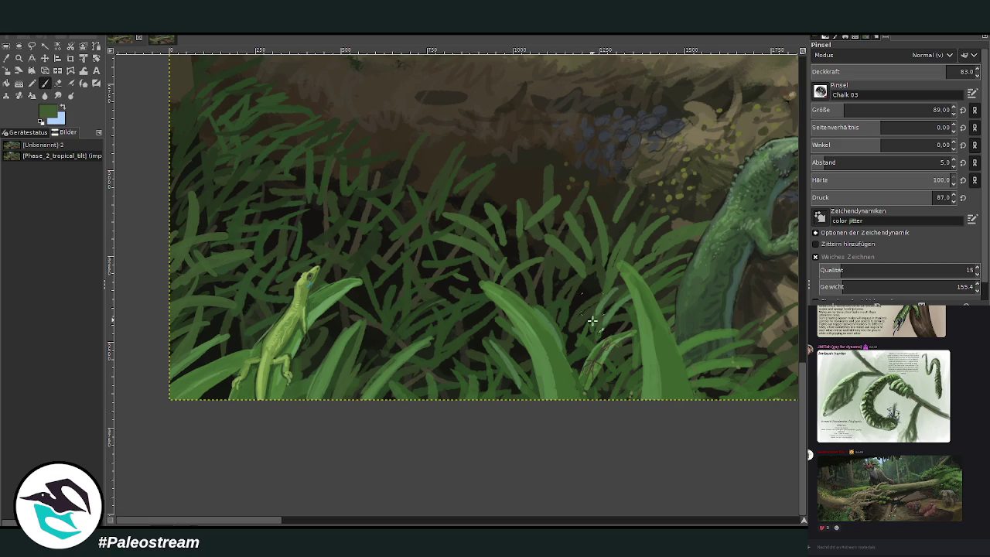
Add more light-green blades and darker-green grass at the upper left, then pick near-black brown.
{"action": "left_click", "coordinate": [554, 325], "text": "ctrl"}
{"action": "left_click_drag", "start_coordinate": [184, 249], "coordinate": [191, 192]}
{"action": "left_click_drag", "start_coordinate": [209, 227], "coordinate": [168, 216]}
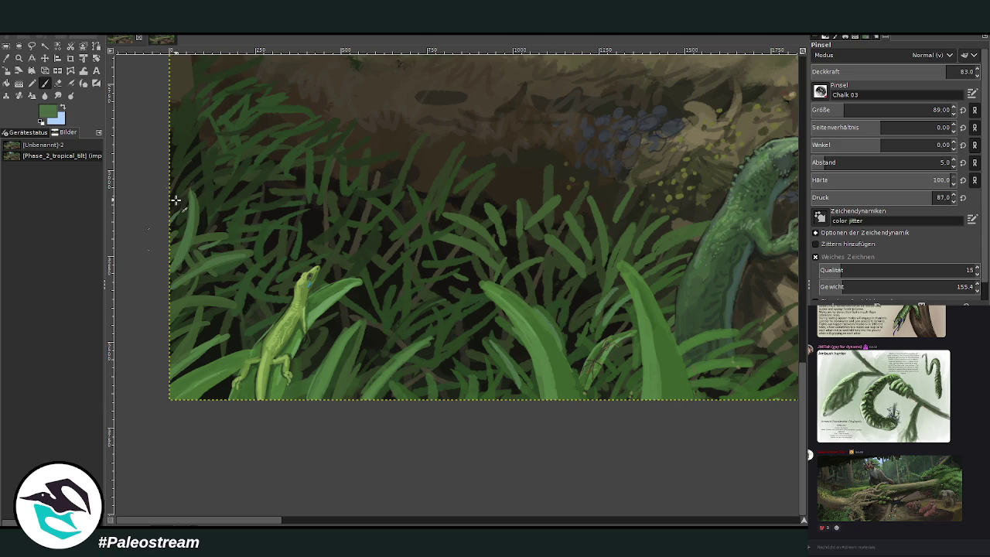
{"action": "left_click", "coordinate": [610, 260], "text": "ctrl"}
{"action": "mouse_move", "coordinate": [236, 178]}
{"action": "left_mouse_down"}
{"action": "mouse_move", "coordinate": [165, 203]}
{"action": "mouse_move", "coordinate": [195, 150]}
{"action": "left_mouse_up"}
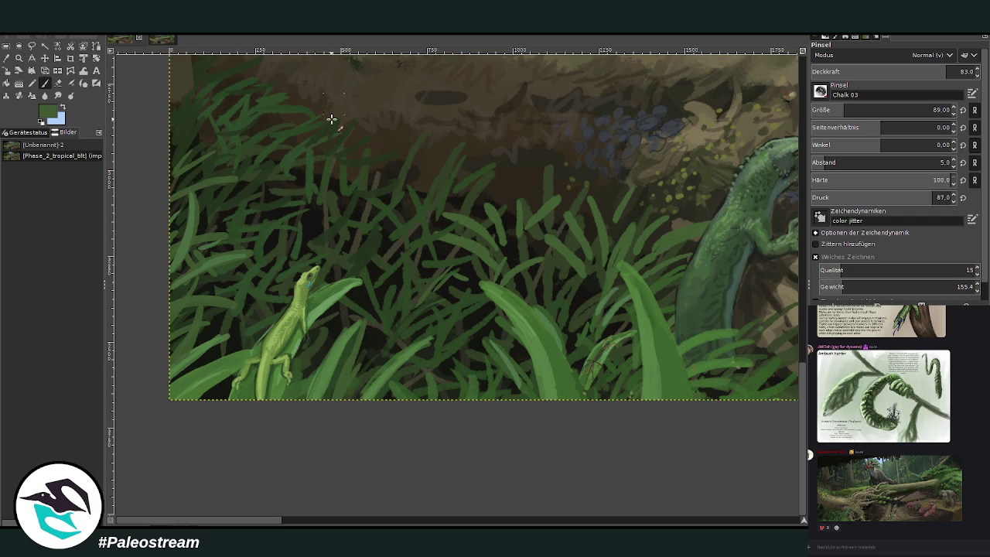
{"action": "left_click", "coordinate": [509, 198], "text": "ctrl"}
{"action": "scroll", "coordinate": [796, 379], "scroll_direction": "up", "scroll_amount": 5}
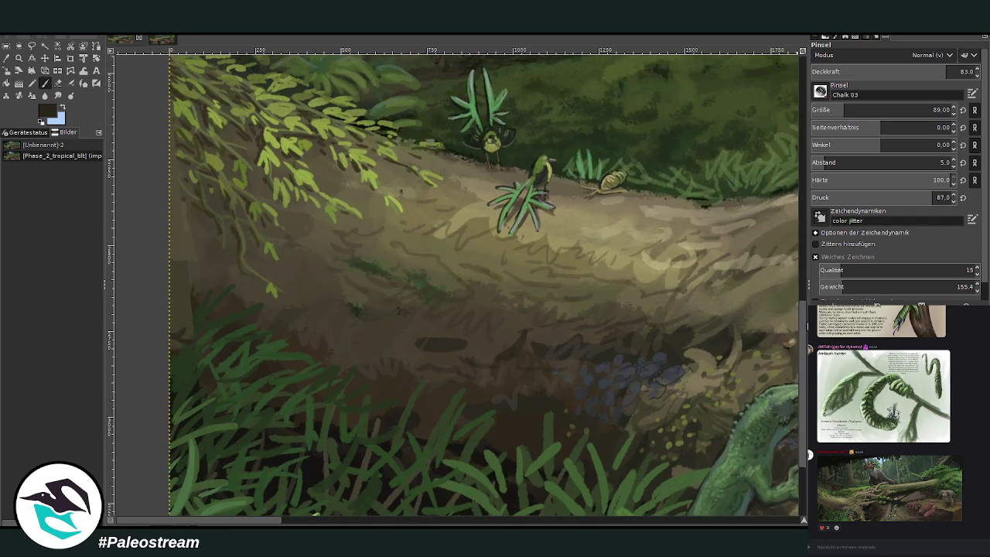
Paint dark brown shading down the left edge, then lower opacity to 53 and sample greens.
{"action": "mouse_move", "coordinate": [208, 301]}
{"action": "left_mouse_down"}
{"action": "mouse_move", "coordinate": [181, 327]}
{"action": "mouse_move", "coordinate": [162, 289]}
{"action": "mouse_move", "coordinate": [181, 265]}
{"action": "mouse_move", "coordinate": [177, 310]}
{"action": "mouse_move", "coordinate": [192, 248]}
{"action": "mouse_move", "coordinate": [160, 225]}
{"action": "left_mouse_up"}
{"action": "left_click", "coordinate": [555, 380], "text": "ctrl"}
{"action": "left_click", "coordinate": [895, 68]}
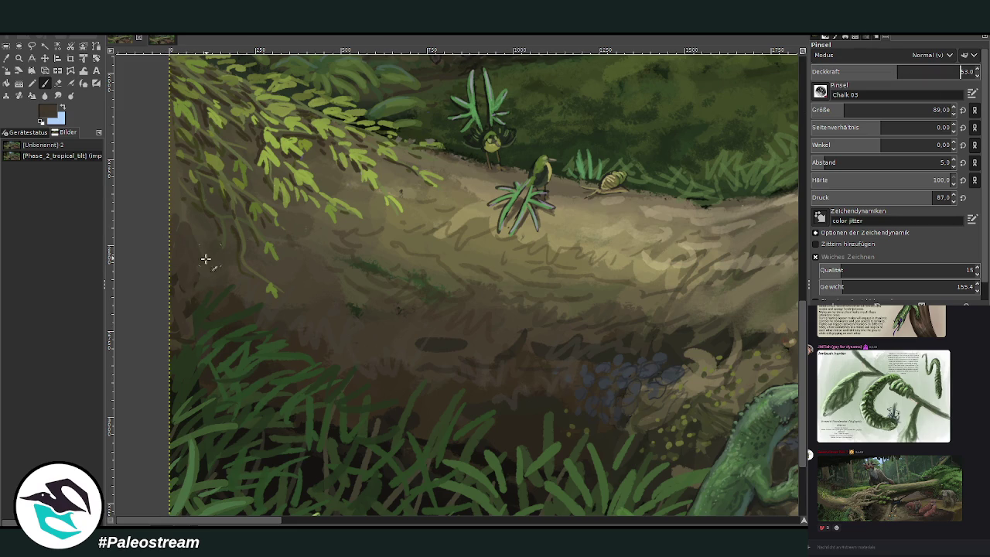
{"action": "left_click", "coordinate": [198, 335], "text": "ctrl"}
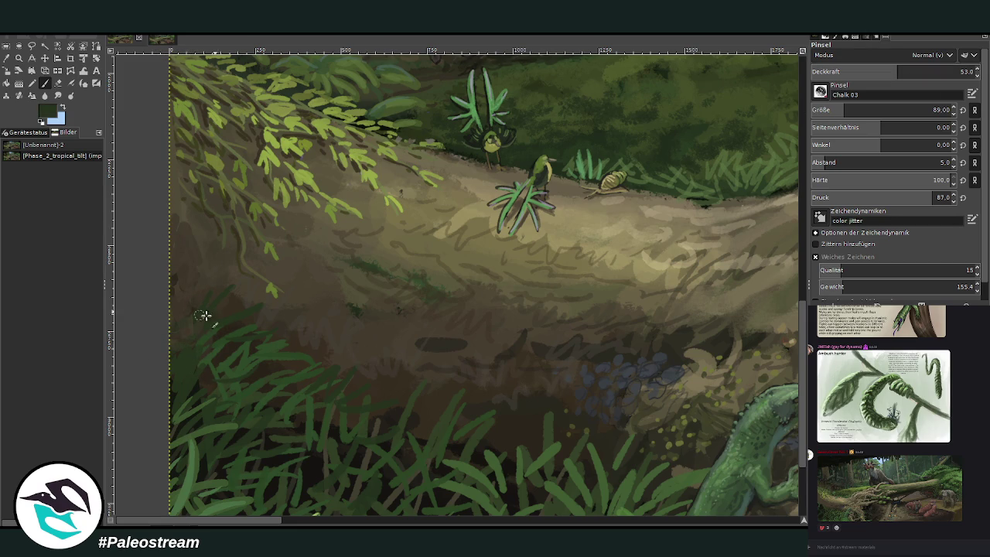
{"action": "left_click", "coordinate": [253, 372], "text": "ctrl"}
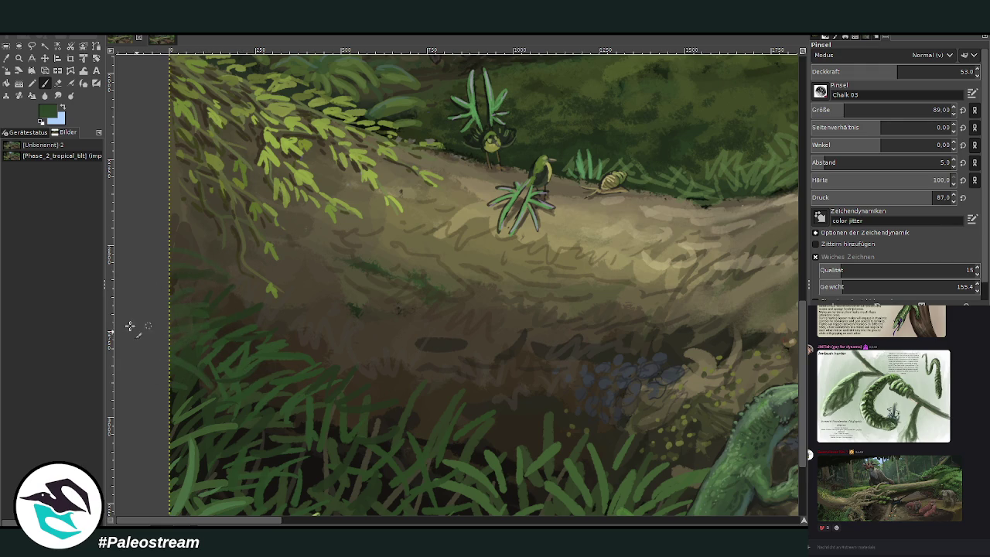
{"action": "scroll", "coordinate": [152, 365], "scroll_direction": "down", "scroll_amount": 2}
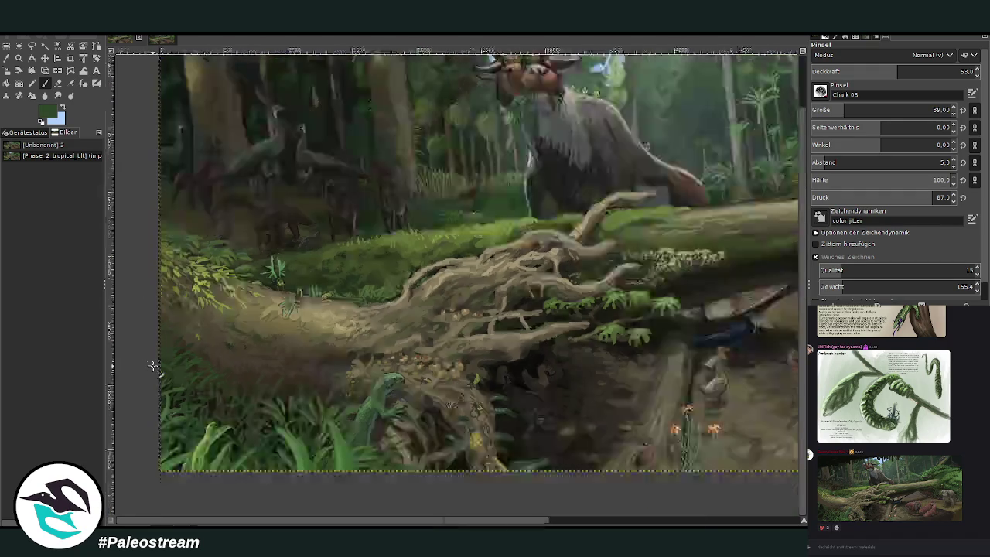
Zoom into the painting's lower middle, show the other image, and pick near-black for the paintbrush.
{"action": "scroll", "coordinate": [152, 366], "scroll_direction": "down", "scroll_amount": 2}
{"action": "left_click", "coordinate": [19, 58]}
{"action": "scroll", "coordinate": [750, 485], "scroll_direction": "right", "scroll_amount": 3}
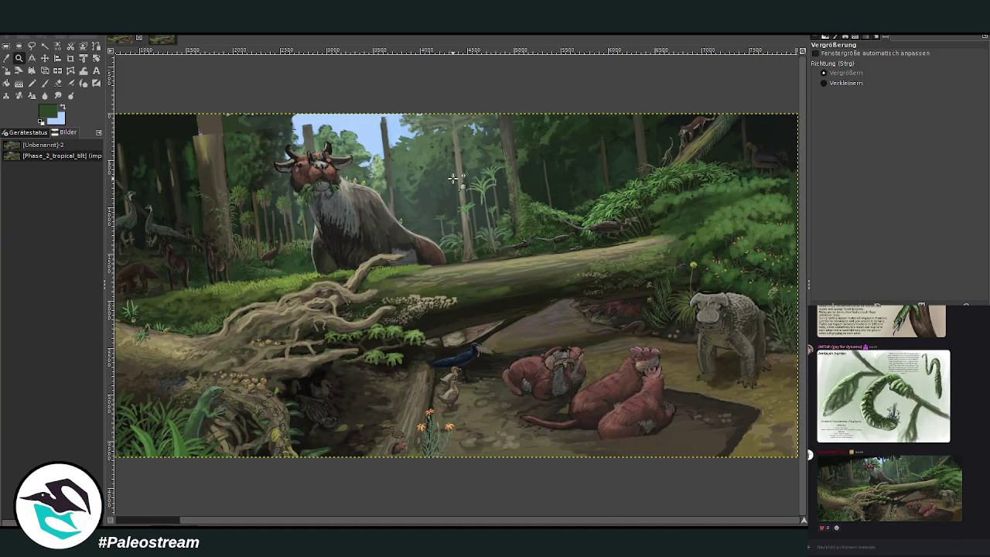
{"action": "left_click_drag", "start_coordinate": [356, 221], "coordinate": [701, 498]}
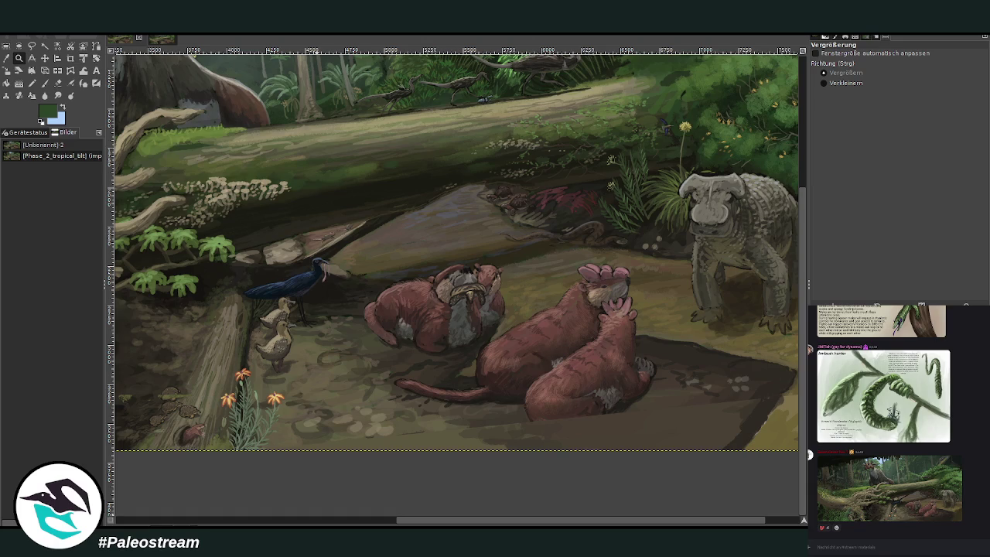
{"action": "left_click", "coordinate": [155, 41]}
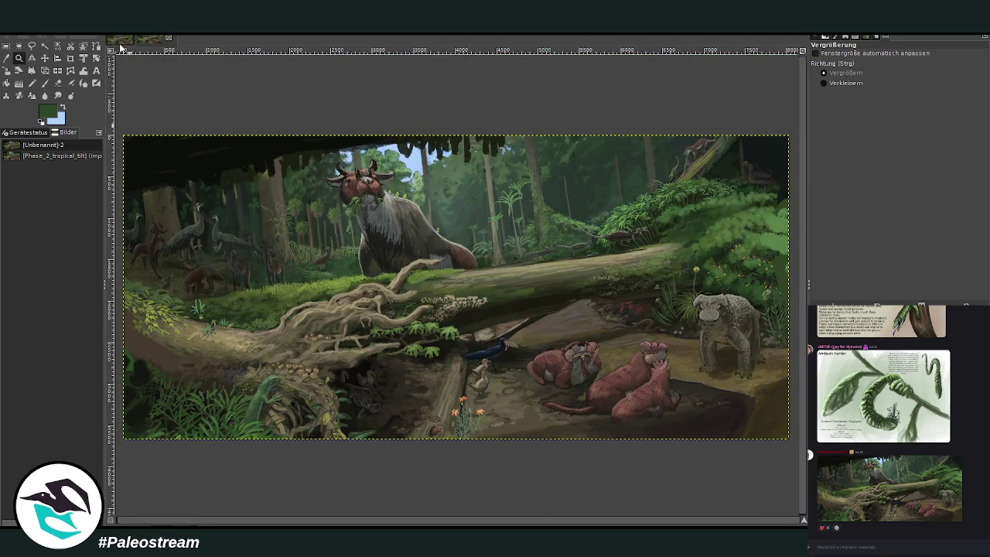
{"action": "key", "text": "p"}
{"action": "left_click", "coordinate": [709, 416], "text": "ctrl"}
On the first image, paint a dark shadow under the rock slab at size 495, hardness 51.
{"action": "left_click", "coordinate": [122, 39]}
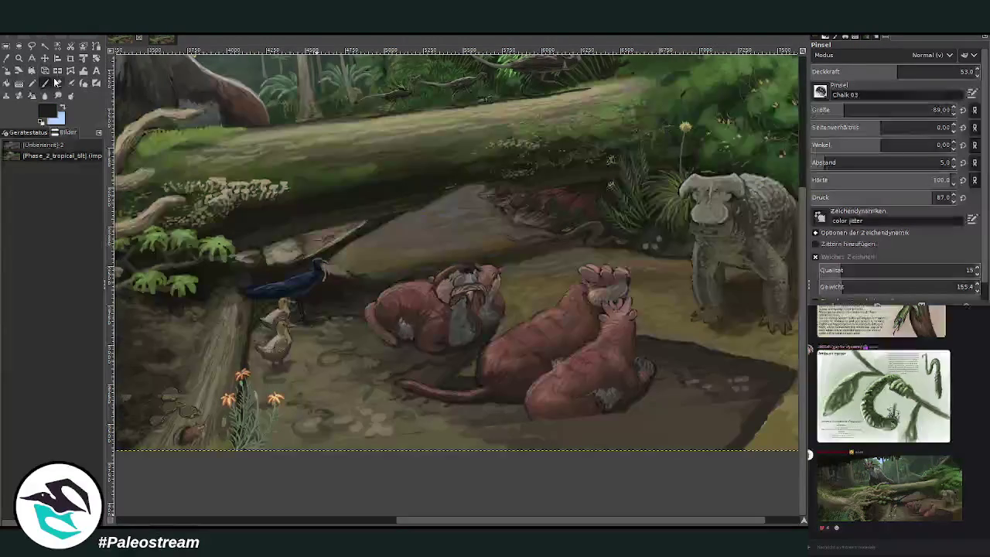
{"action": "left_click", "coordinate": [872, 109]}
{"action": "left_click", "coordinate": [921, 72]}
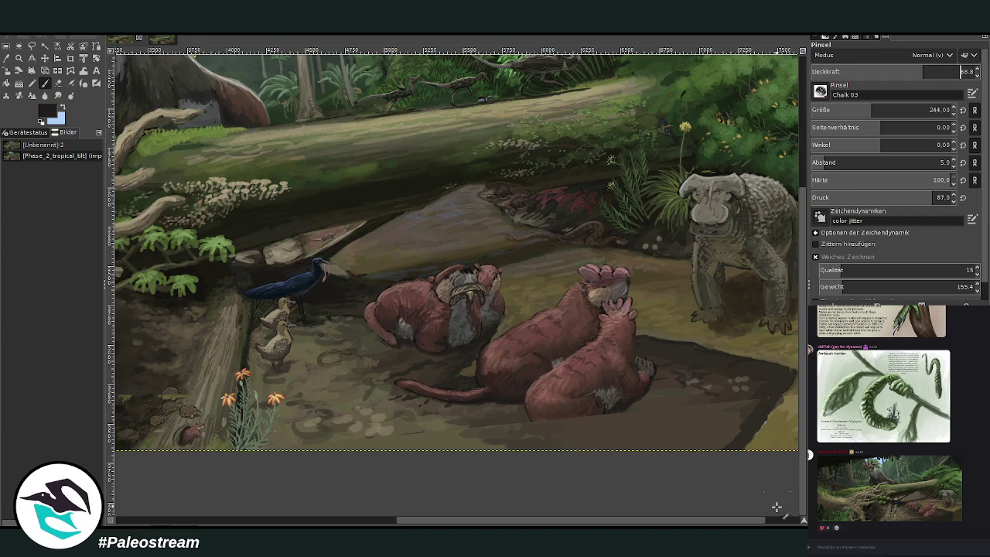
{"action": "scroll", "coordinate": [782, 508], "scroll_direction": "right", "scroll_amount": 2}
{"action": "left_click", "coordinate": [902, 109]}
{"action": "left_click", "coordinate": [897, 71]}
{"action": "mouse_move", "coordinate": [673, 418]}
{"action": "left_mouse_down"}
{"action": "mouse_move", "coordinate": [610, 448]}
{"action": "mouse_move", "coordinate": [541, 433]}
{"action": "mouse_move", "coordinate": [656, 426]}
{"action": "mouse_move", "coordinate": [236, 457]}
{"action": "left_mouse_up"}
{"action": "left_click", "coordinate": [885, 180]}
{"action": "mouse_move", "coordinate": [506, 437]}
{"action": "left_mouse_down"}
{"action": "mouse_move", "coordinate": [576, 431]}
{"action": "mouse_move", "coordinate": [469, 435]}
{"action": "mouse_move", "coordinate": [608, 420]}
{"action": "mouse_move", "coordinate": [593, 415]}
{"action": "mouse_move", "coordinate": [673, 420]}
{"action": "left_mouse_up"}
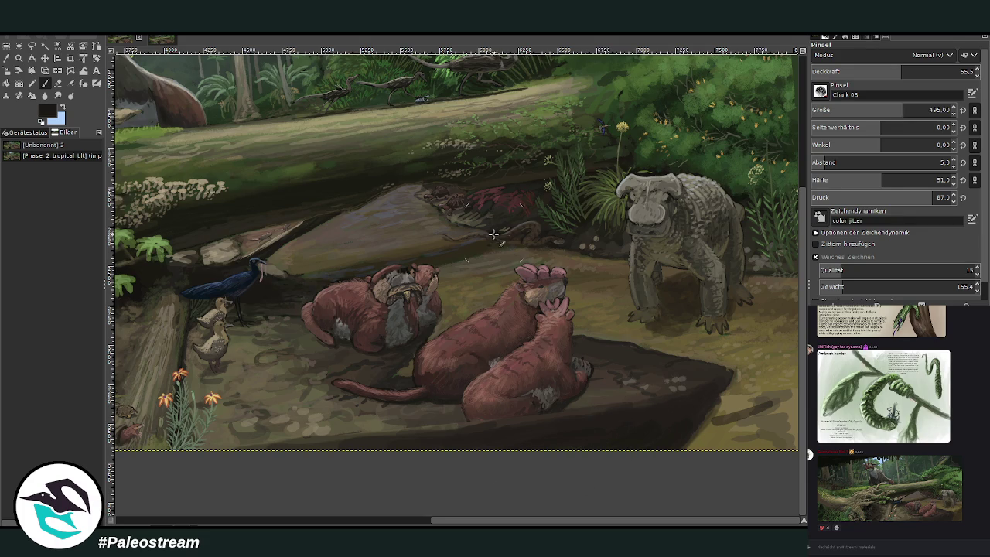
Deepen the shadow at the rock's lower right with dark brown at opacity 74.1, size 375.
{"action": "left_click", "coordinate": [694, 302], "text": "ctrl"}
{"action": "left_click", "coordinate": [931, 71]}
{"action": "left_click", "coordinate": [929, 109]}
{"action": "mouse_move", "coordinate": [766, 410]}
{"action": "left_mouse_down"}
{"action": "mouse_move", "coordinate": [773, 402]}
{"action": "mouse_move", "coordinate": [727, 421]}
{"action": "mouse_move", "coordinate": [766, 450]}
{"action": "mouse_move", "coordinate": [781, 416]}
{"action": "mouse_move", "coordinate": [791, 453]}
{"action": "mouse_move", "coordinate": [688, 466]}
{"action": "mouse_move", "coordinate": [714, 408]}
{"action": "mouse_move", "coordinate": [696, 446]}
{"action": "mouse_move", "coordinate": [762, 426]}
{"action": "mouse_move", "coordinate": [783, 405]}
{"action": "mouse_move", "coordinate": [792, 371]}
{"action": "left_mouse_up"}
Lighten the ground right of the rock with olive-brown at size 230, opacity 29.
{"action": "key", "text": "bracketleft"}
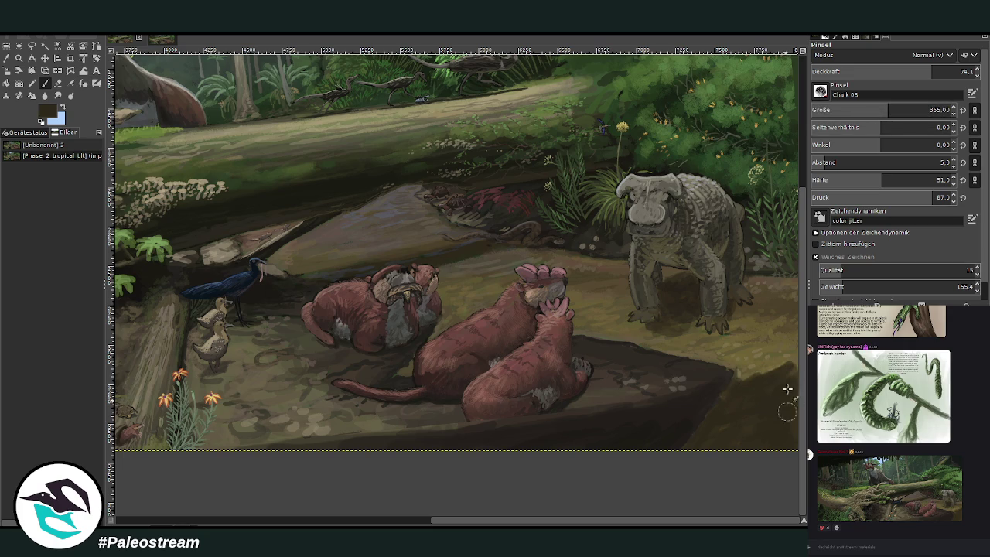
{"action": "left_click", "coordinate": [857, 110]}
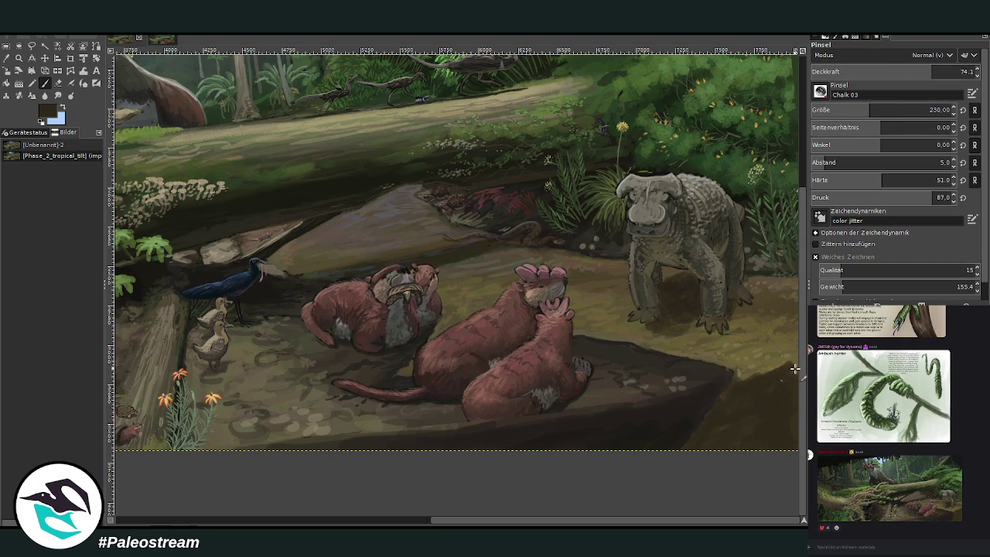
{"action": "left_click", "coordinate": [854, 71]}
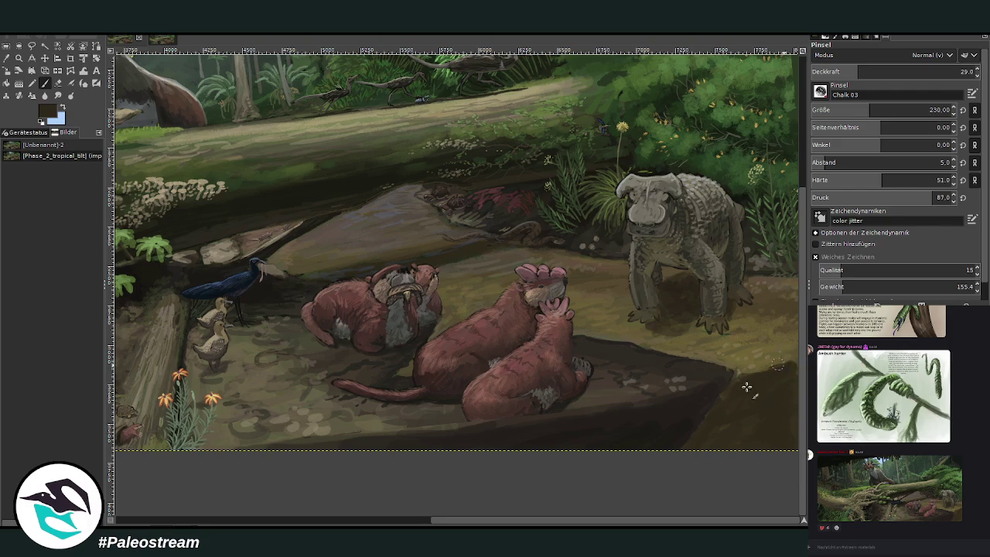
{"action": "left_click", "coordinate": [775, 303], "text": "ctrl"}
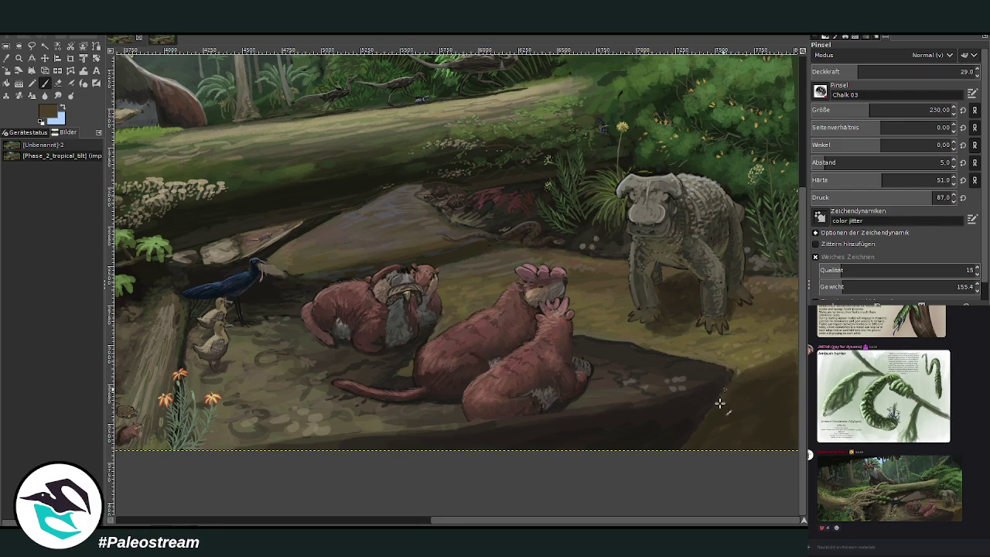
{"action": "left_click_drag", "start_coordinate": [705, 394], "coordinate": [665, 404]}
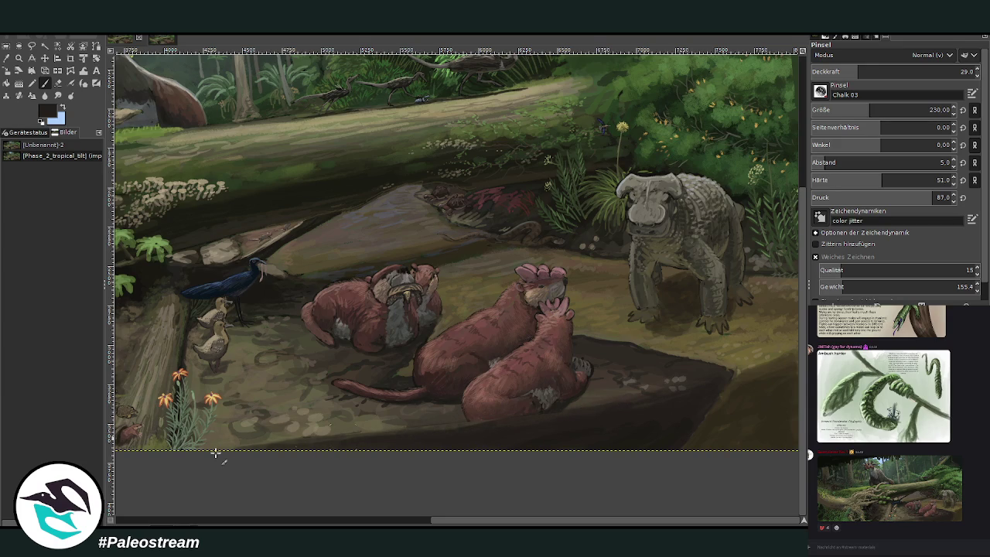
Sample near-black from the rock, raise opacity to 64.4, and zoom in on the otters.
{"action": "left_click", "coordinate": [610, 394], "text": "ctrl"}
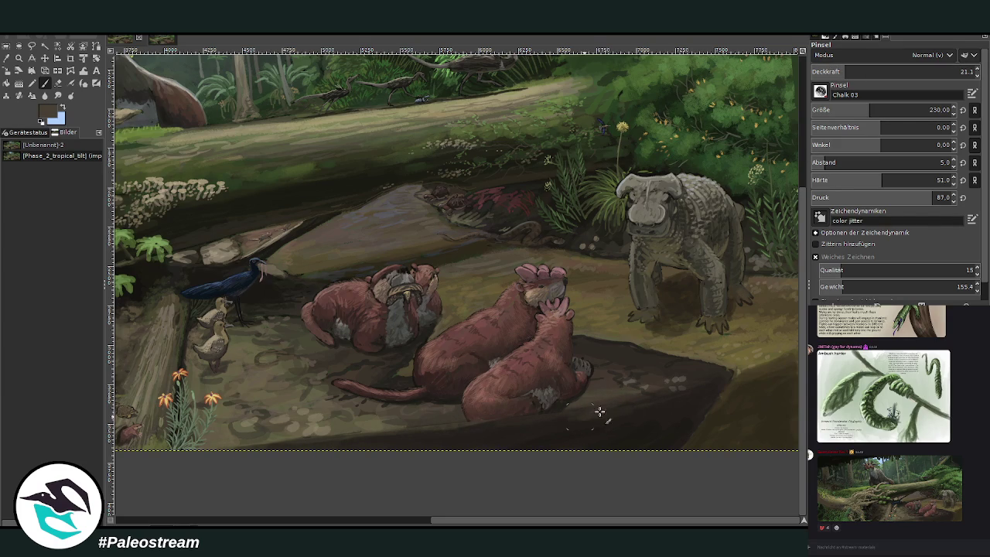
{"action": "left_click", "coordinate": [671, 432], "text": "ctrl"}
{"action": "left_click_drag", "start_coordinate": [875, 70], "coordinate": [915, 71]}
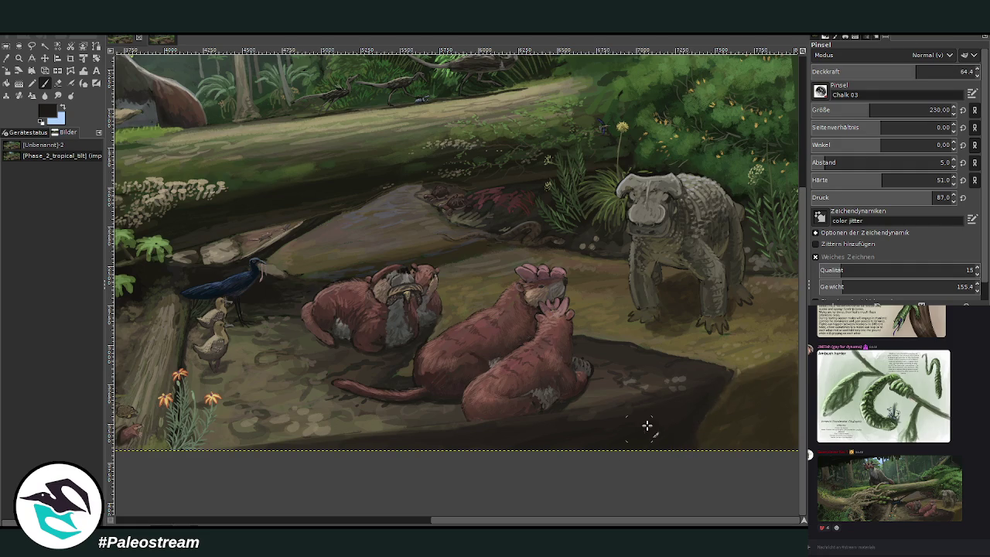
{"action": "left_click", "coordinate": [19, 58]}
{"action": "left_click_drag", "start_coordinate": [255, 169], "coordinate": [488, 403]}
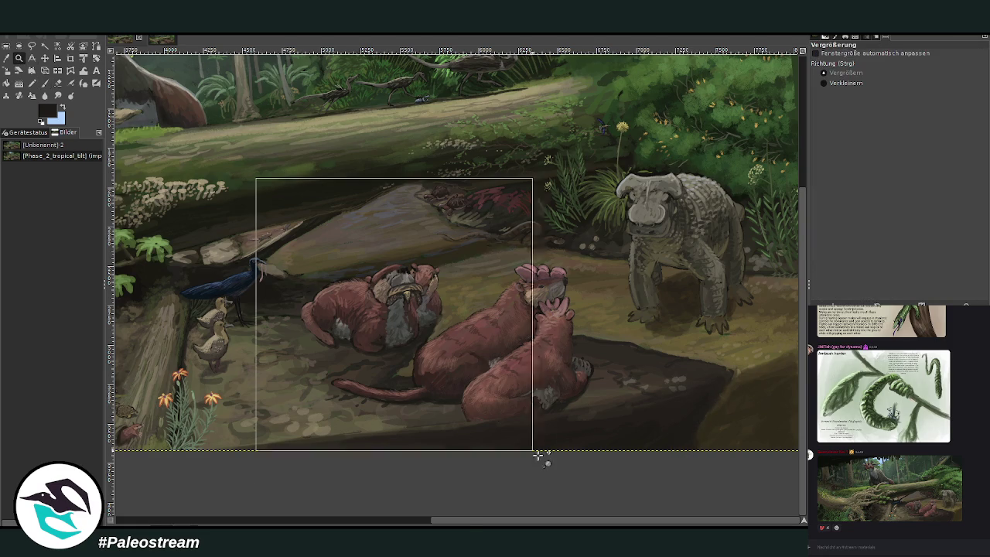
Sample brown otter colours and set the chalk brush to size 160 at 40.7 opacity.
{"action": "key", "text": "o"}
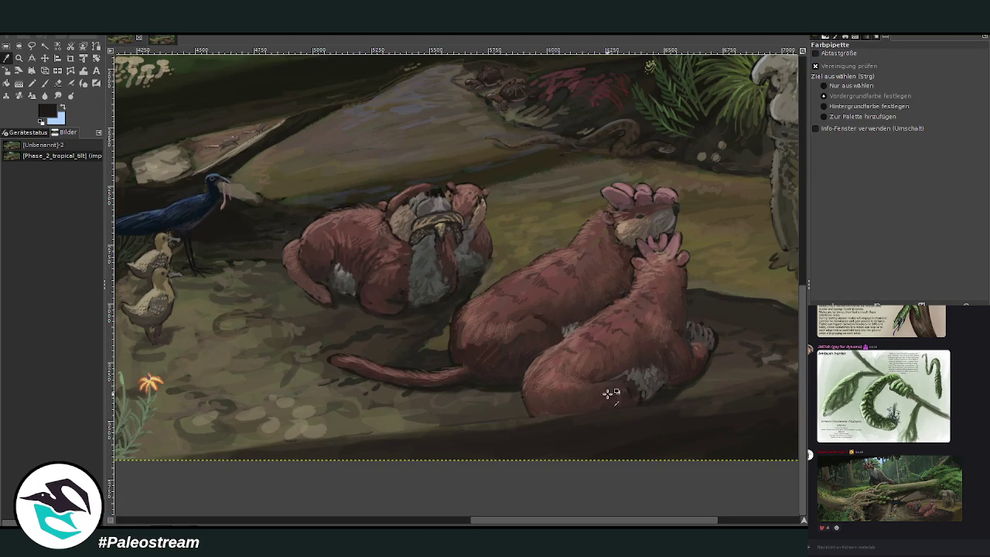
{"action": "left_click", "coordinate": [669, 353], "text": "ctrl"}
{"action": "left_click", "coordinate": [585, 413]}
{"action": "key", "text": "p"}
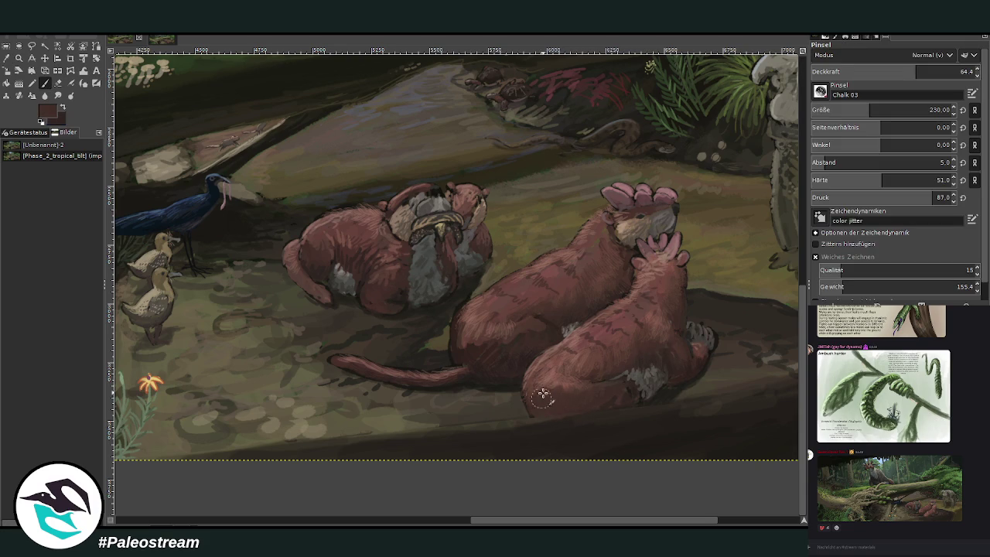
{"action": "left_click", "coordinate": [934, 71]}
{"action": "left_click", "coordinate": [857, 109]}
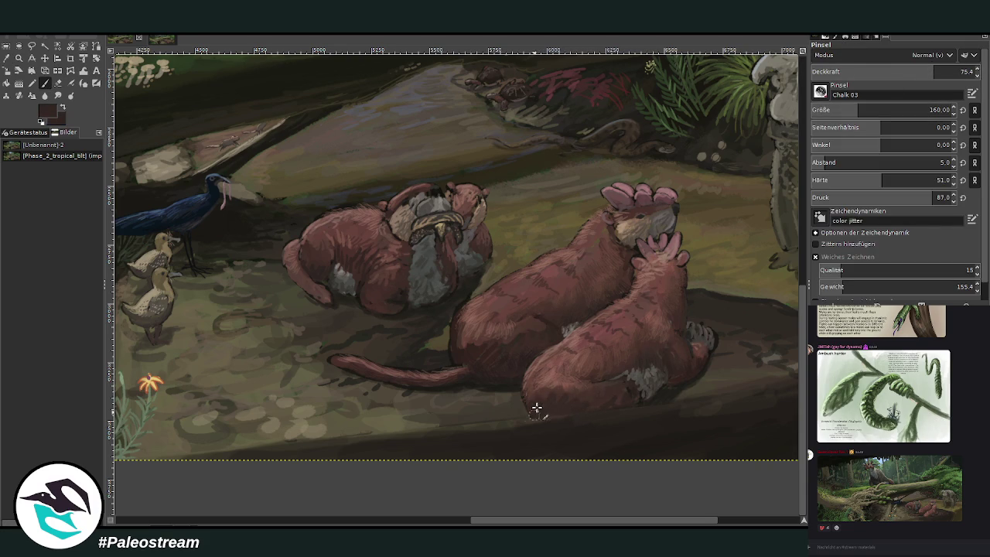
{"action": "left_click", "coordinate": [876, 71]}
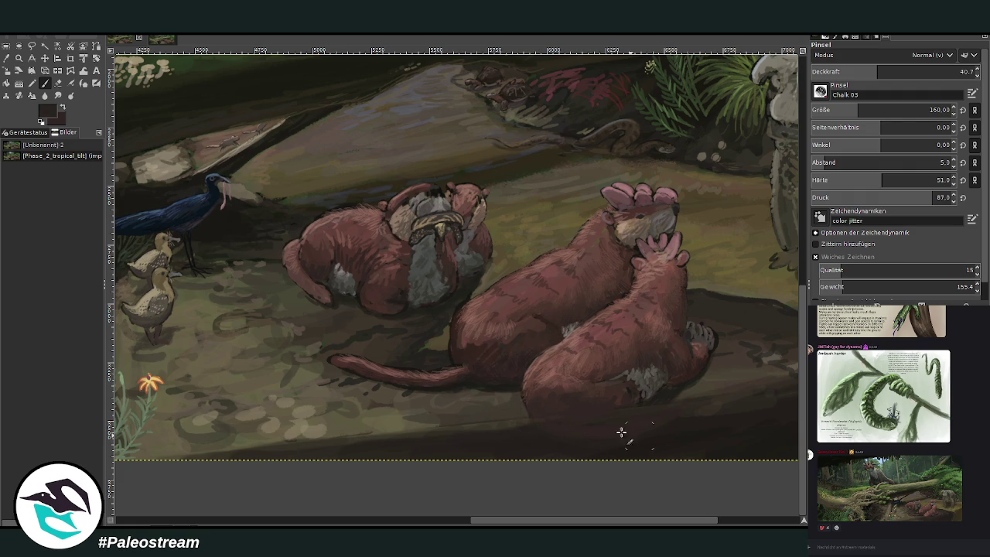
Sample darker tail and ground browns and shade with a size 59 brush at 57.1 opacity.
{"action": "left_click", "coordinate": [473, 360], "text": "ctrl"}
{"action": "left_click", "coordinate": [851, 110]}
{"action": "left_click_drag", "start_coordinate": [851, 71], "coordinate": [887, 73]}
{"action": "left_click", "coordinate": [903, 70]}
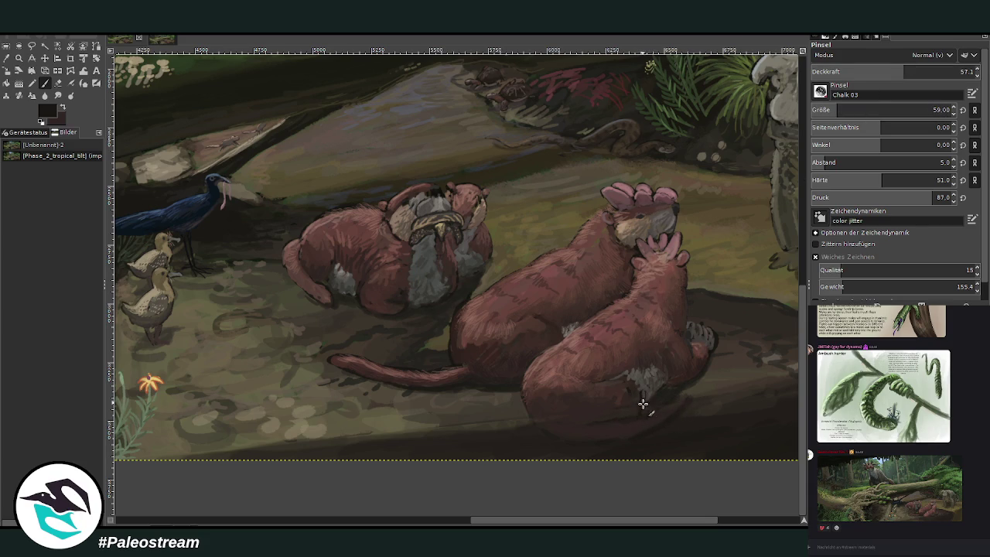
{"action": "left_click", "coordinate": [681, 368], "text": "ctrl"}
{"action": "left_click", "coordinate": [484, 418], "text": "ctrl"}
Enlarge the brush to 89 and shade the mud around the tail with sampled browns.
{"action": "left_click", "coordinate": [841, 110]}
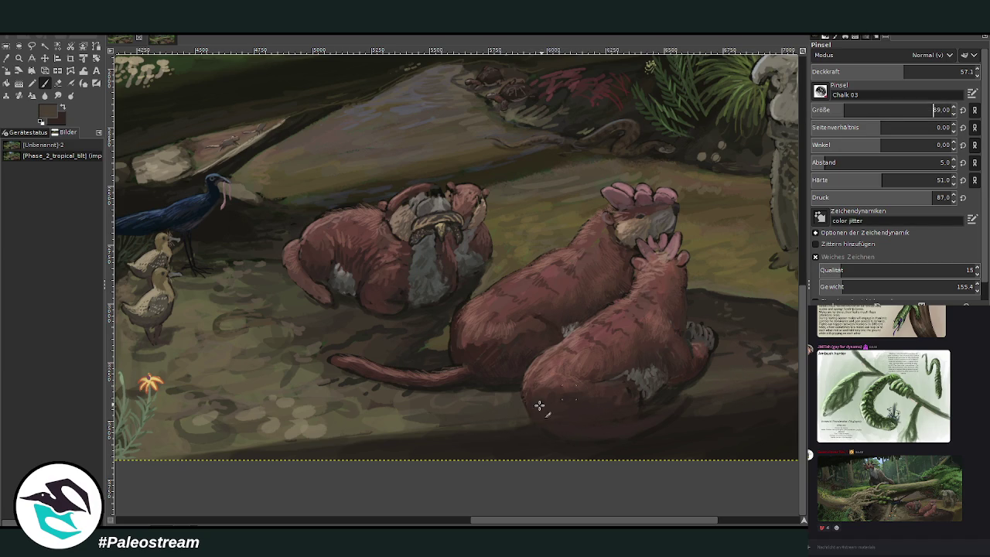
{"action": "left_click", "coordinate": [437, 374], "text": "ctrl"}
{"action": "left_click", "coordinate": [482, 409], "text": "ctrl"}
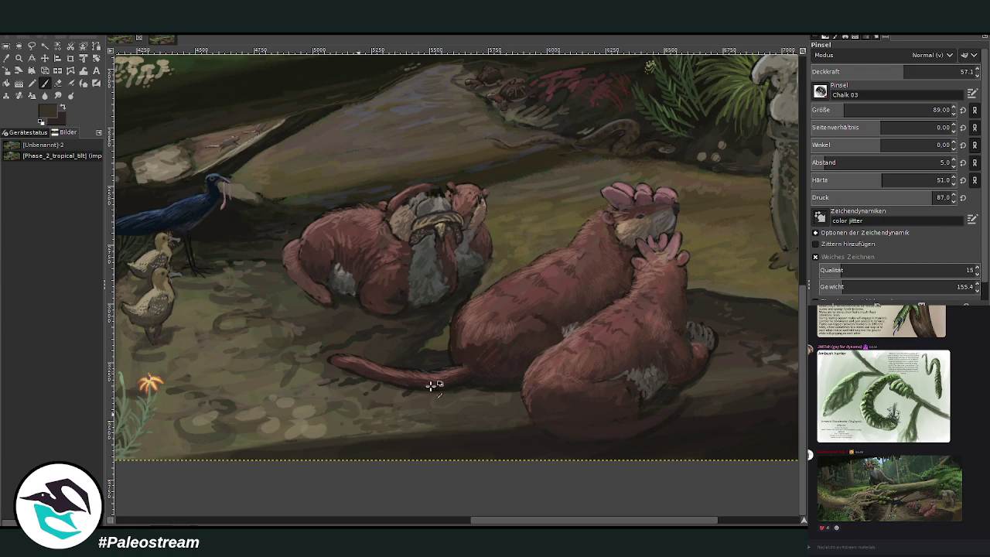
{"action": "left_click", "coordinate": [337, 427], "text": "ctrl"}
{"action": "left_click_drag", "start_coordinate": [610, 520], "coordinate": [653, 515]}
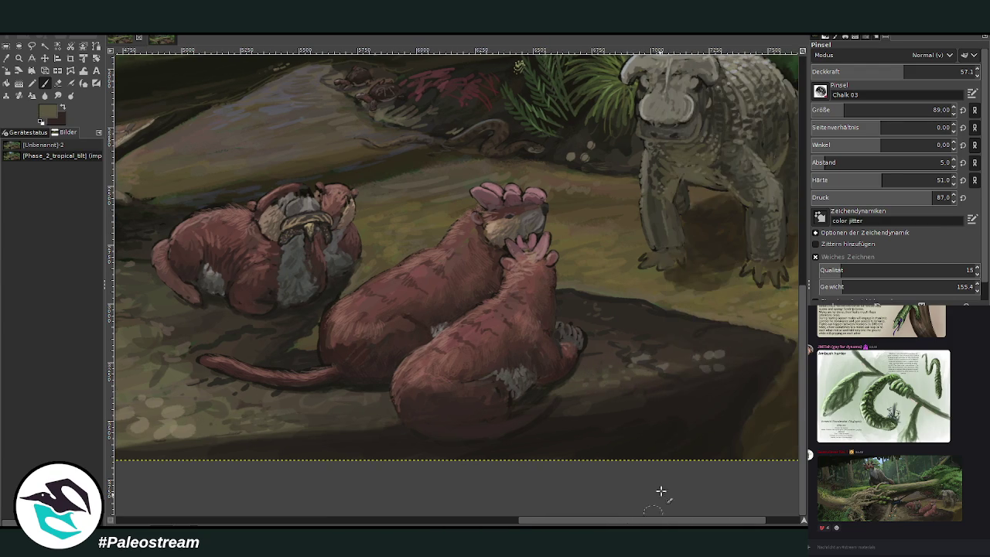
Paint dark brown shadows near the otters' paws at 81.7 opacity, then drop opacity to 42.
{"action": "left_click", "coordinate": [687, 390], "text": "ctrl"}
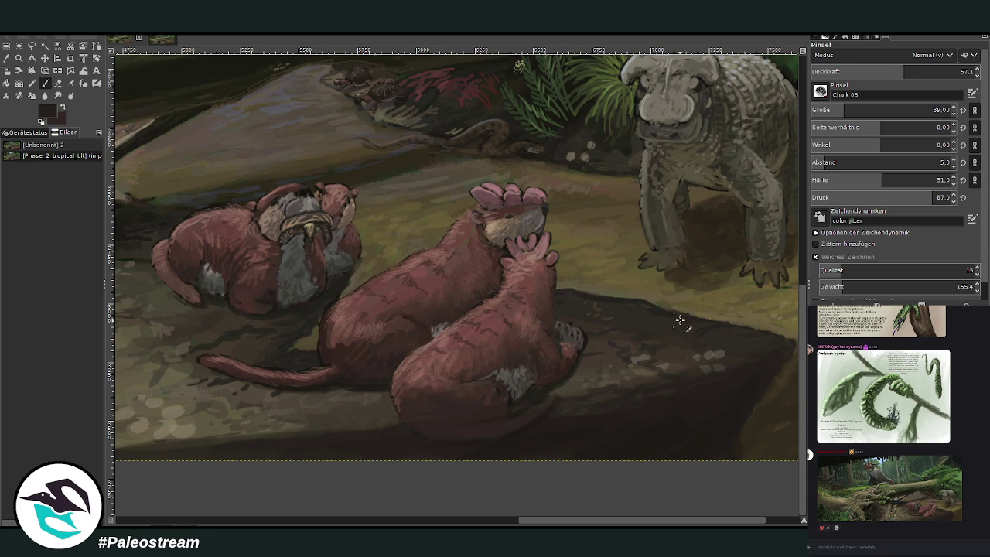
{"action": "left_click", "coordinate": [610, 190], "text": "ctrl"}
{"action": "left_click", "coordinate": [701, 259], "text": "ctrl"}
{"action": "key", "text": "greater"}
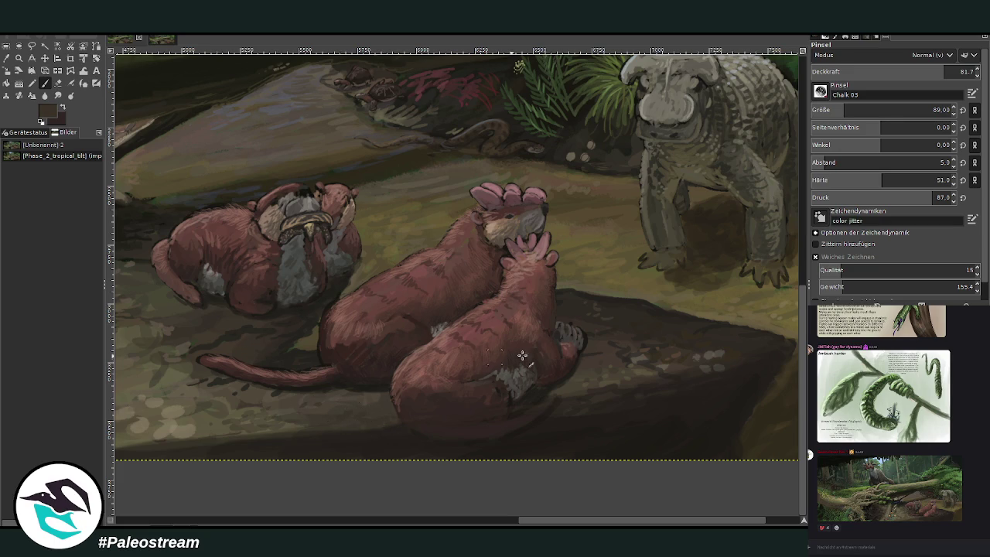
{"action": "left_click", "coordinate": [536, 393], "text": "ctrl"}
{"action": "left_click", "coordinate": [562, 364], "text": "ctrl"}
{"action": "left_click", "coordinate": [879, 71]}
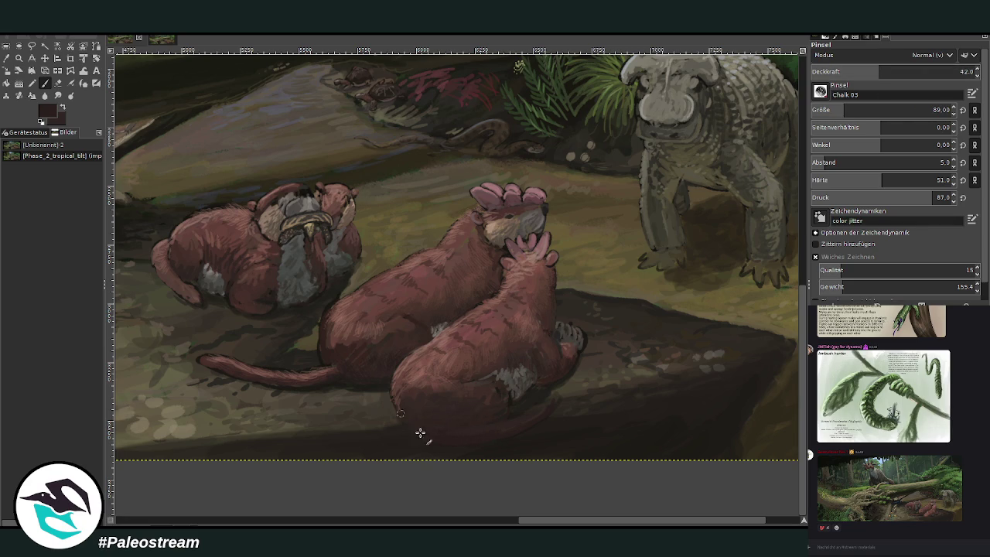
Shade the otters with browns sampled from their back and underside.
{"action": "scroll", "coordinate": [534, 510], "scroll_direction": "left", "scroll_amount": 5}
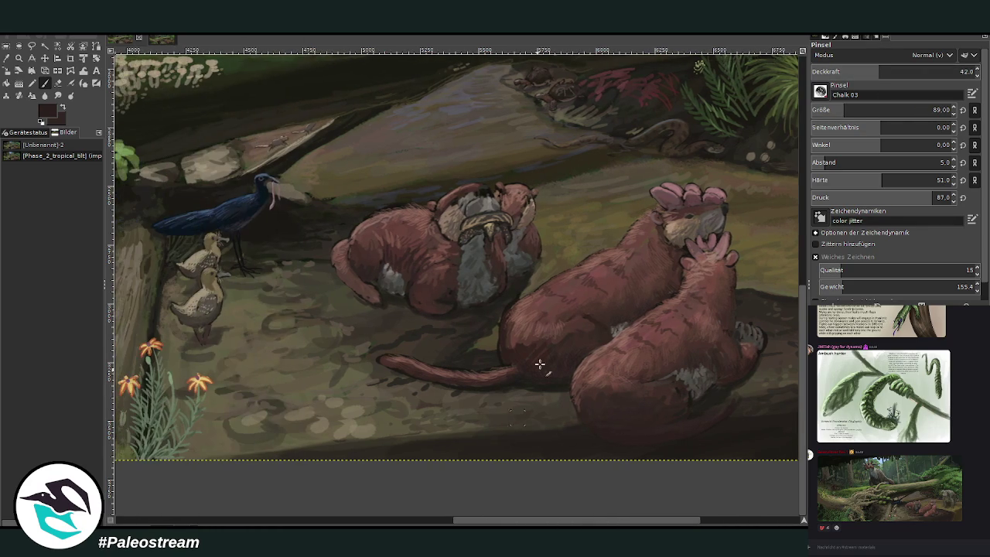
{"action": "left_click", "coordinate": [361, 250], "text": "ctrl"}
{"action": "left_click", "coordinate": [618, 421], "text": "ctrl"}
{"action": "scroll", "coordinate": [654, 346], "scroll_direction": "down", "scroll_amount": 1}
{"action": "scroll", "coordinate": [628, 344], "scroll_direction": "down", "scroll_amount": 1}
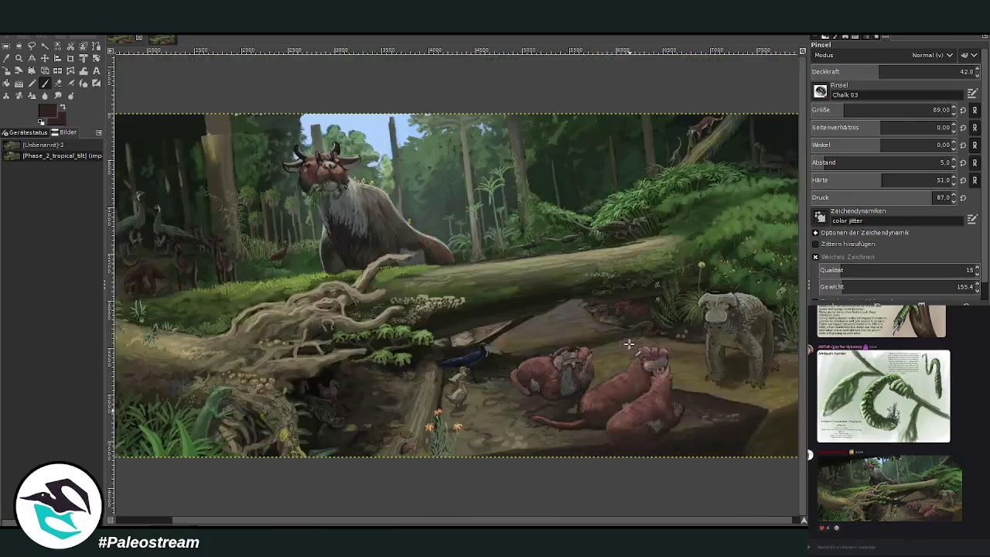
{"action": "scroll", "coordinate": [628, 343], "scroll_direction": "down", "scroll_amount": 1}
Zoom onto the otters on the log and enlarge the brush to 188.
{"action": "key", "text": "z"}
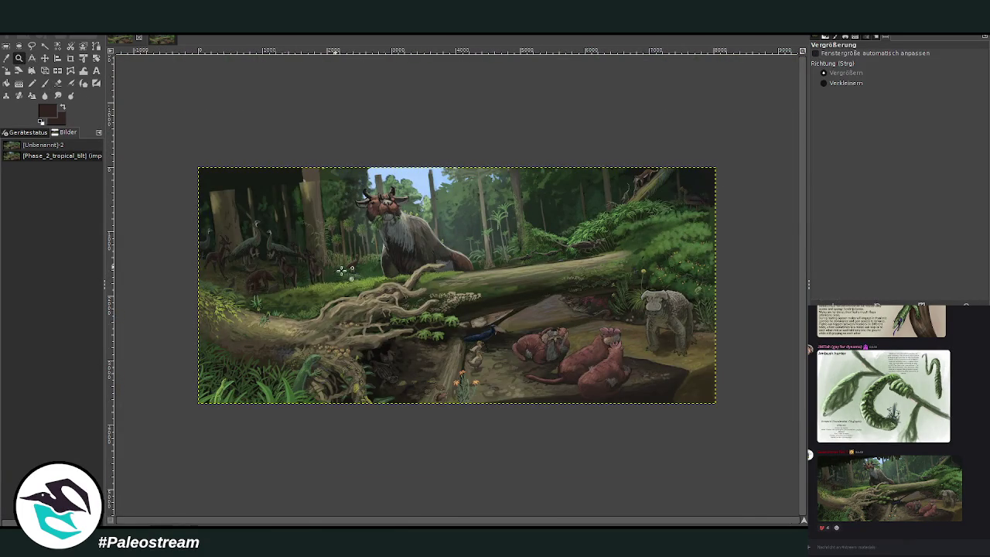
{"action": "left_click_drag", "start_coordinate": [415, 272], "coordinate": [619, 457]}
{"action": "key", "text": "p"}
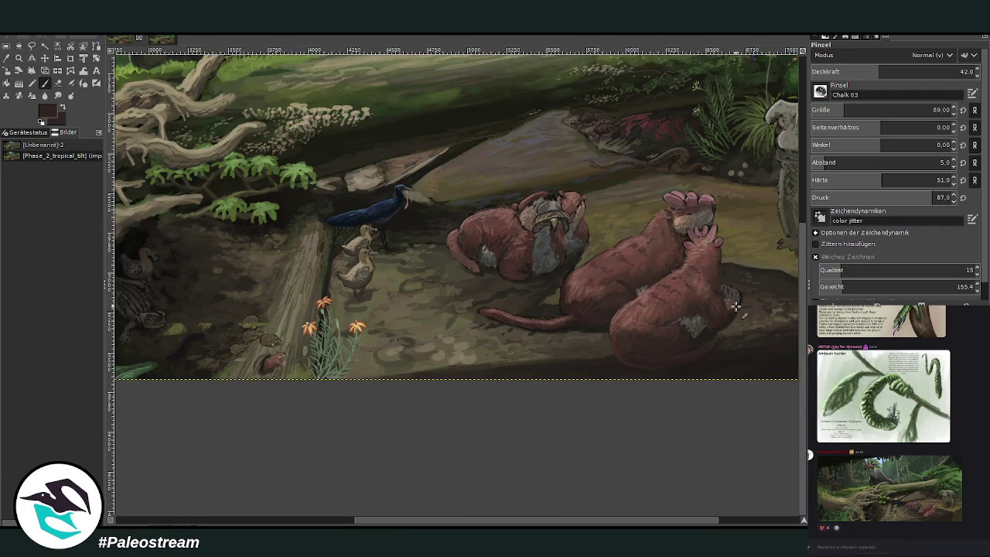
{"action": "key", "text": "bracketright"}
Lower the brush opacity to 20.8 and glaze the ground with a sampled darker brown.
{"action": "key", "text": "less"}
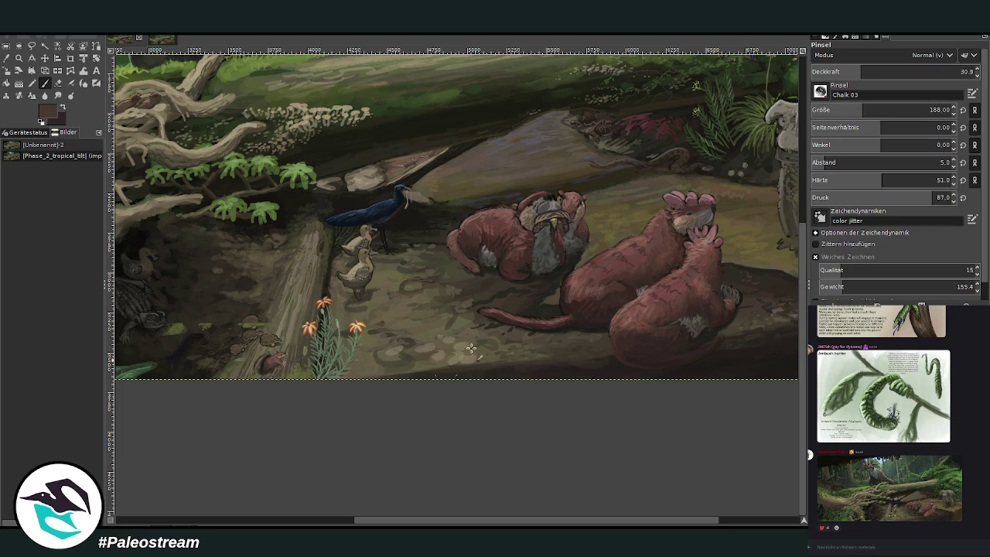
{"action": "left_click_drag", "start_coordinate": [882, 74], "coordinate": [844, 73]}
{"action": "left_click", "coordinate": [599, 363], "text": "ctrl"}
{"action": "scroll", "coordinate": [730, 498], "scroll_direction": "right", "scroll_amount": 5}
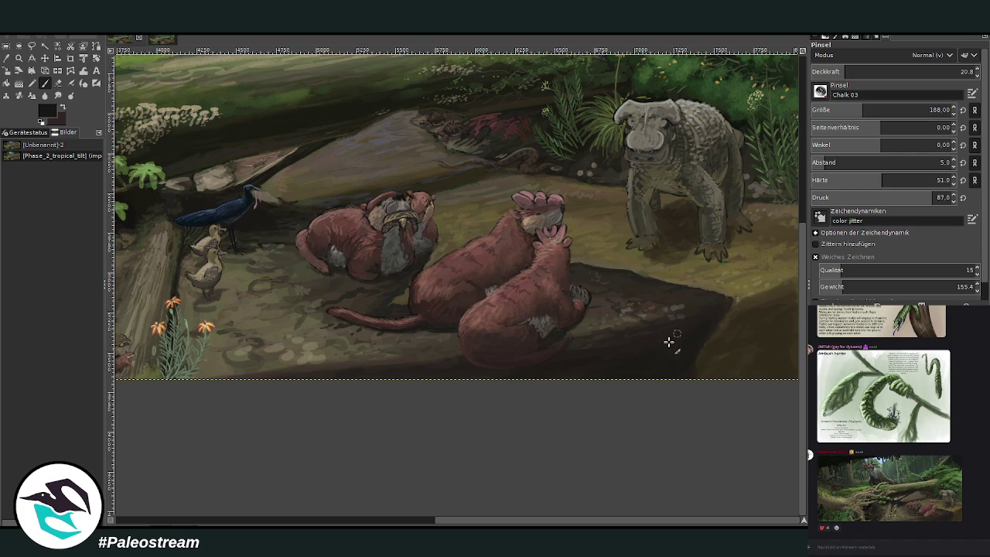
{"action": "scroll", "coordinate": [537, 373], "scroll_direction": "down", "scroll_amount": 2}
{"action": "scroll", "coordinate": [537, 374], "scroll_direction": "down", "scroll_amount": 1}
{"action": "left_click", "coordinate": [19, 58]}
Zoom into the upper forest and paint a dark top band at 89.6 opacity, size about 405.
{"action": "left_click_drag", "start_coordinate": [239, 152], "coordinate": [495, 384]}
{"action": "left_click_drag", "start_coordinate": [245, 81], "coordinate": [572, 443]}
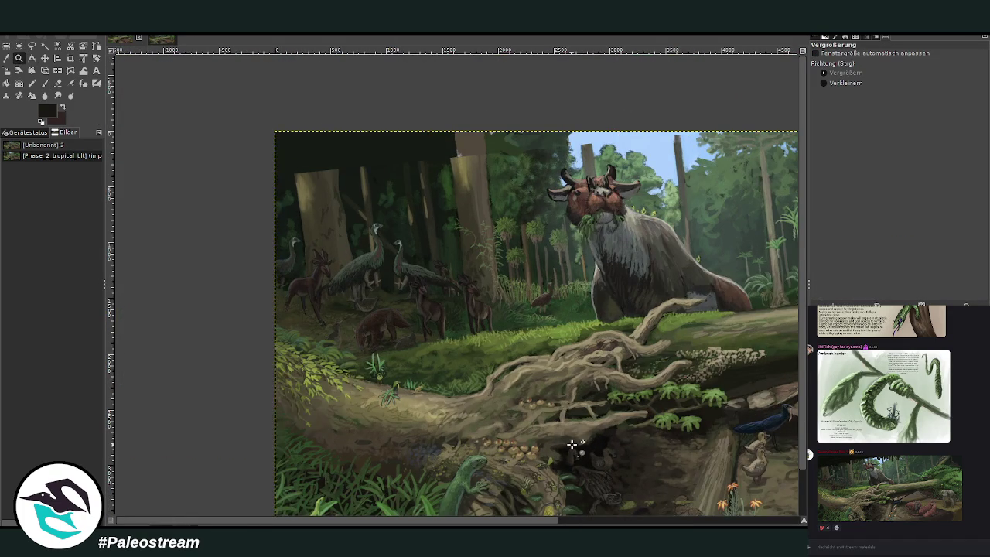
{"action": "left_click", "coordinate": [159, 40]}
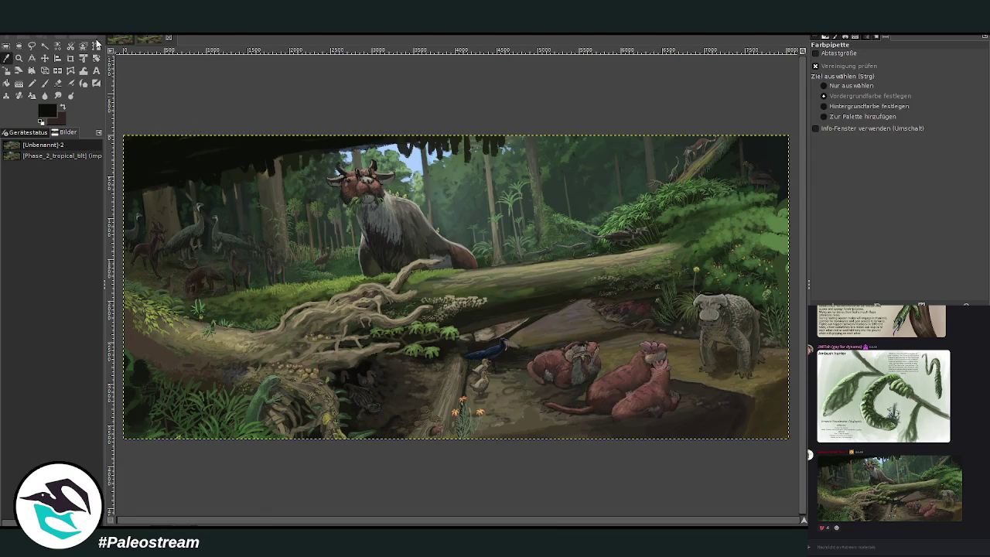
{"action": "left_click", "coordinate": [49, 82]}
{"action": "key", "text": "alt+1"}
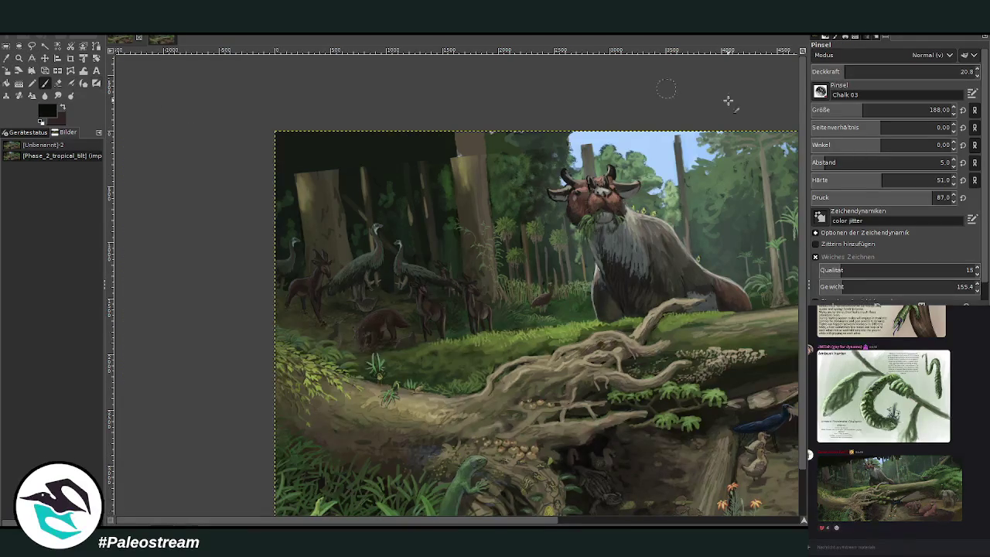
{"action": "left_click", "coordinate": [937, 71]}
{"action": "left_click", "coordinate": [886, 110]}
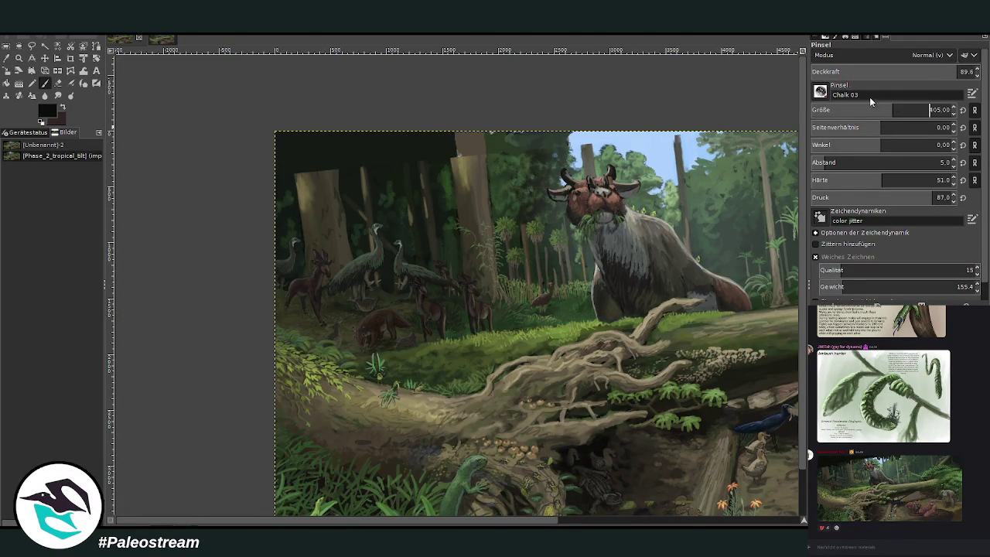
{"action": "left_click_drag", "start_coordinate": [597, 137], "coordinate": [361, 159]}
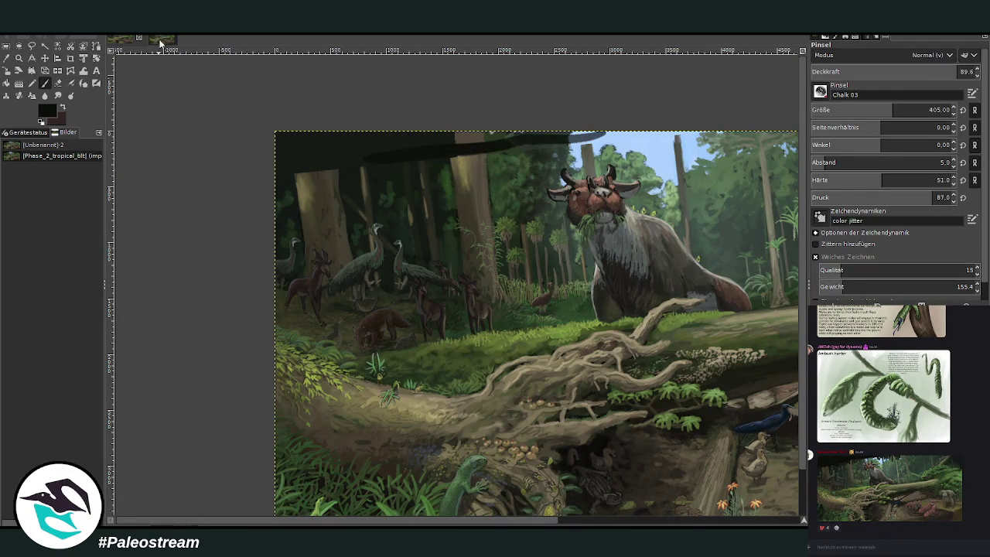
Widen the brush to 633 with hardness 85 and extend the band across the whole top edge.
{"action": "left_click", "coordinate": [159, 40]}
{"action": "left_click", "coordinate": [121, 38]}
{"action": "left_click", "coordinate": [916, 107]}
{"action": "left_click_drag", "start_coordinate": [570, 140], "coordinate": [638, 139]}
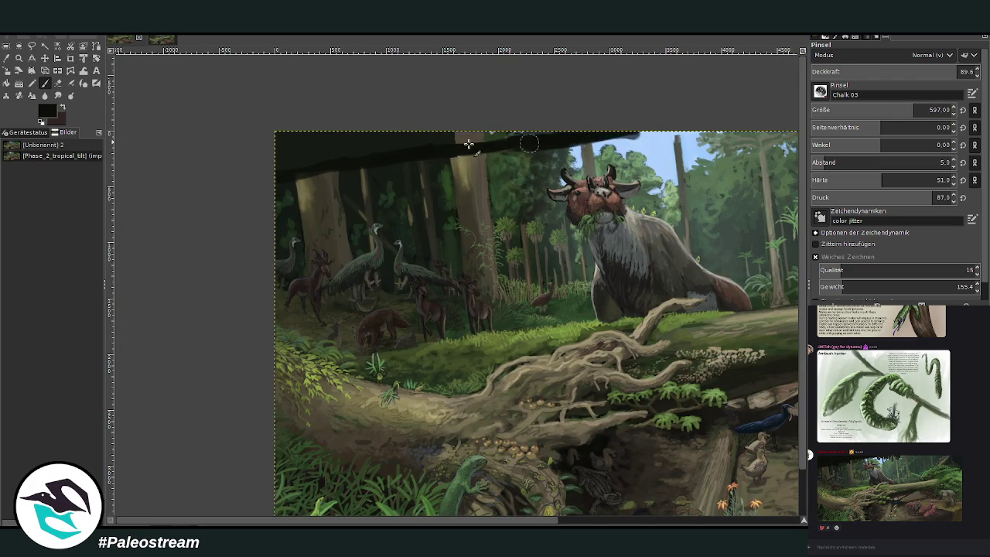
{"action": "left_click", "coordinate": [919, 180]}
{"action": "left_click", "coordinate": [930, 109]}
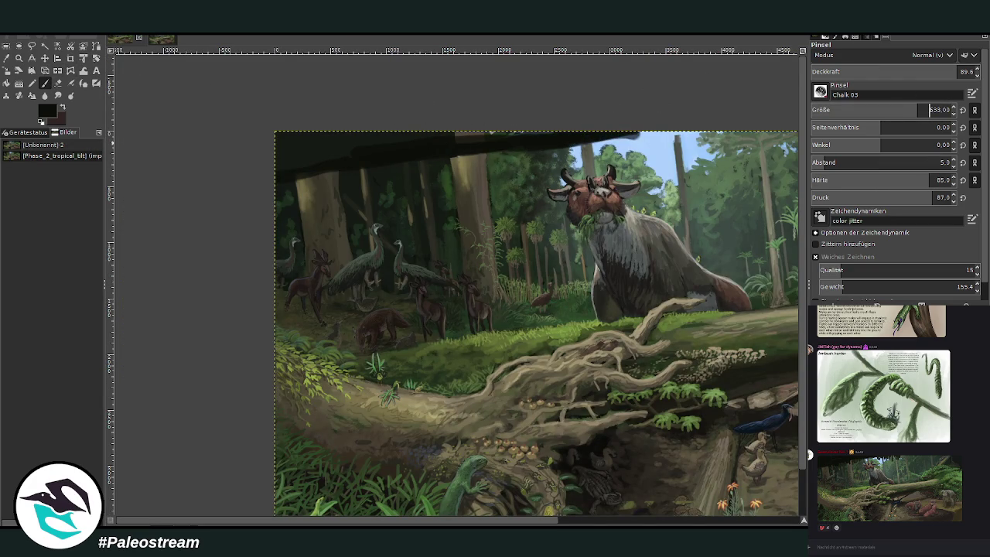
{"action": "mouse_move", "coordinate": [649, 130]}
{"action": "left_mouse_down"}
{"action": "mouse_move", "coordinate": [720, 128]}
{"action": "mouse_move", "coordinate": [490, 133]}
{"action": "mouse_move", "coordinate": [488, 144]}
{"action": "mouse_move", "coordinate": [526, 144]}
{"action": "mouse_move", "coordinate": [391, 124]}
{"action": "mouse_move", "coordinate": [286, 153]}
{"action": "mouse_move", "coordinate": [284, 140]}
{"action": "left_mouse_up"}
{"action": "mouse_move", "coordinate": [406, 148]}
{"action": "left_mouse_down"}
{"action": "mouse_move", "coordinate": [735, 132]}
{"action": "mouse_move", "coordinate": [646, 135]}
{"action": "left_mouse_up"}
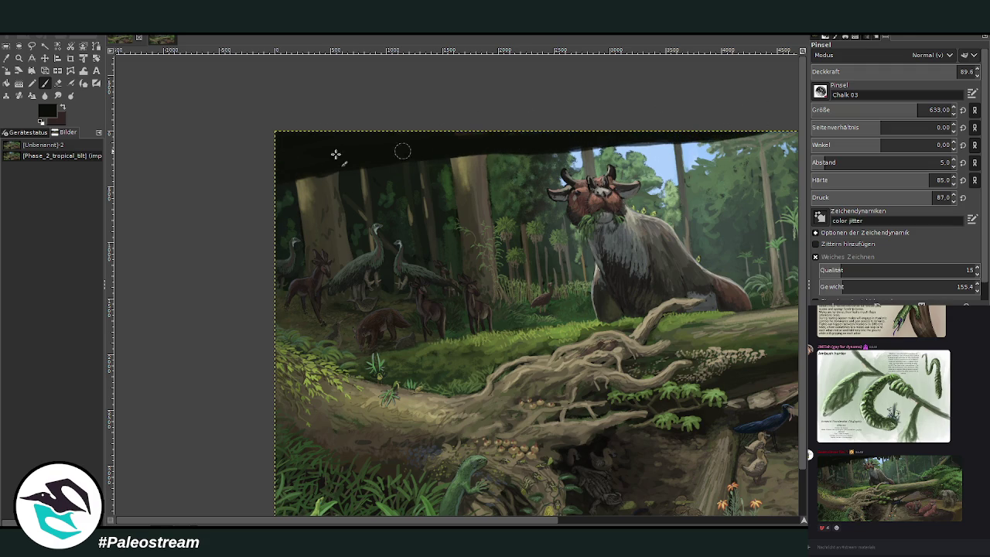
{"action": "left_click", "coordinate": [166, 38]}
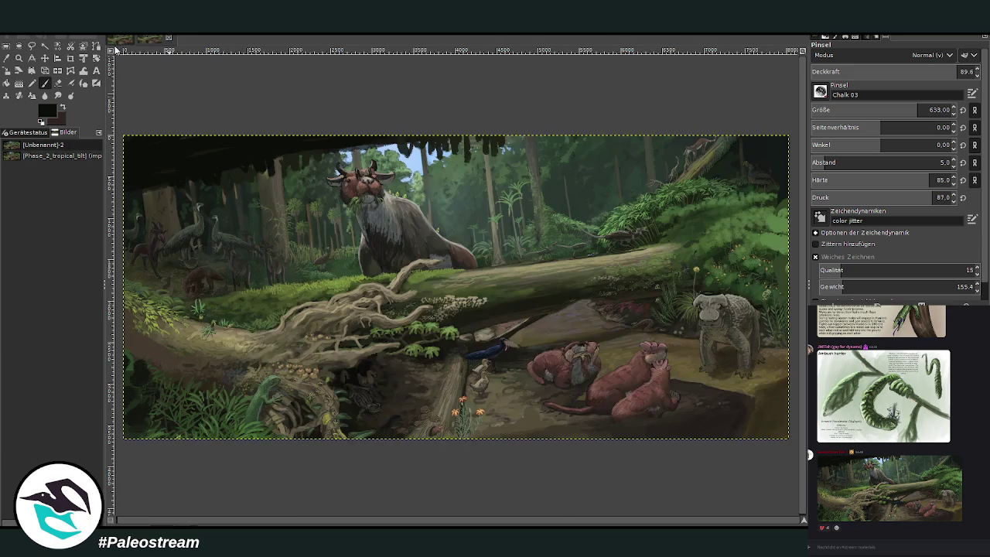
{"action": "left_click", "coordinate": [120, 38]}
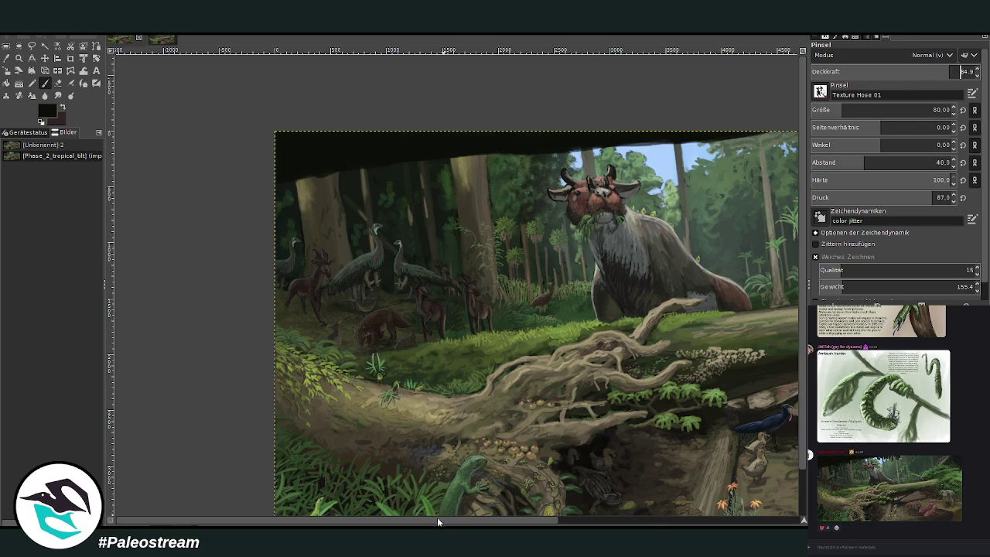
Set the Texture Hose brush to size 140 and opacity 96.5.
{"action": "scroll", "coordinate": [437, 520], "scroll_direction": "right", "scroll_amount": 5}
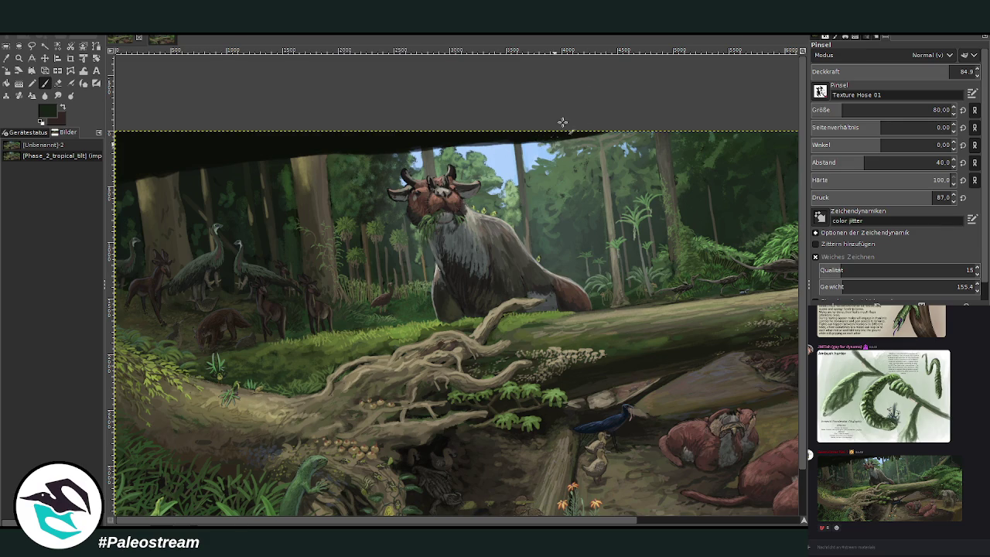
{"action": "left_click", "coordinate": [849, 110]}
{"action": "left_click", "coordinate": [952, 67]}
{"action": "type", "text": "140"}
{"action": "key", "text": "Return"}
{"action": "left_click", "coordinate": [969, 71]}
Dab leafy dark strokes along the top edge and over the trunk, enlarging the brush to 258.
{"action": "mouse_move", "coordinate": [567, 135]}
{"action": "left_mouse_down"}
{"action": "mouse_move", "coordinate": [534, 143]}
{"action": "mouse_move", "coordinate": [550, 152]}
{"action": "mouse_move", "coordinate": [555, 139]}
{"action": "mouse_move", "coordinate": [569, 141]}
{"action": "left_mouse_up"}
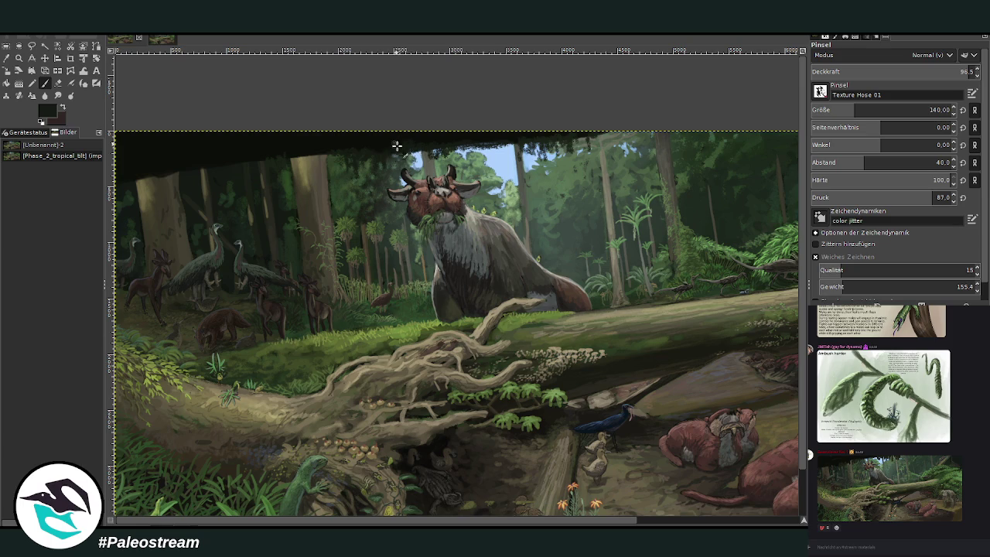
{"action": "mouse_move", "coordinate": [300, 160]}
{"action": "left_mouse_down"}
{"action": "mouse_move", "coordinate": [309, 166]}
{"action": "mouse_move", "coordinate": [317, 146]}
{"action": "left_mouse_up"}
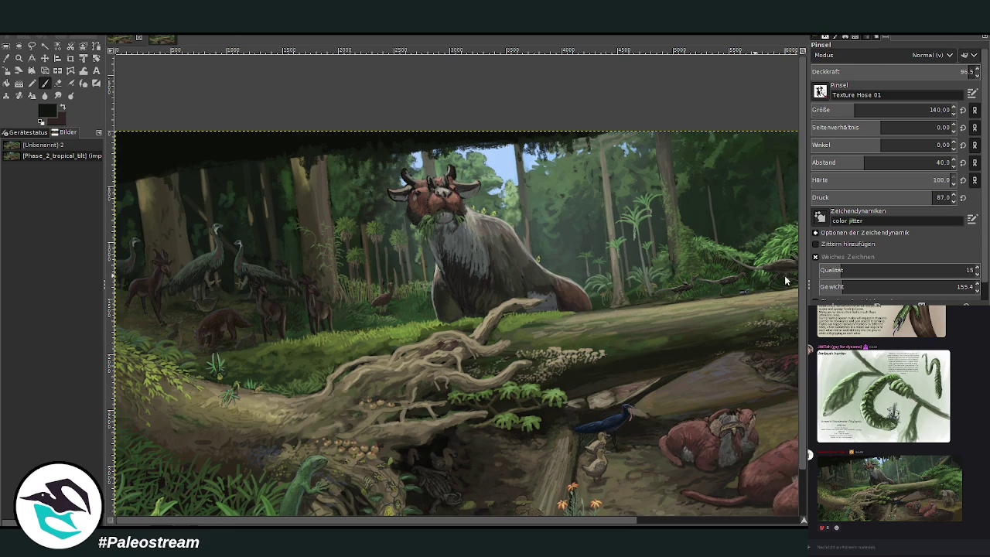
{"action": "left_click_drag", "start_coordinate": [817, 107], "coordinate": [876, 106]}
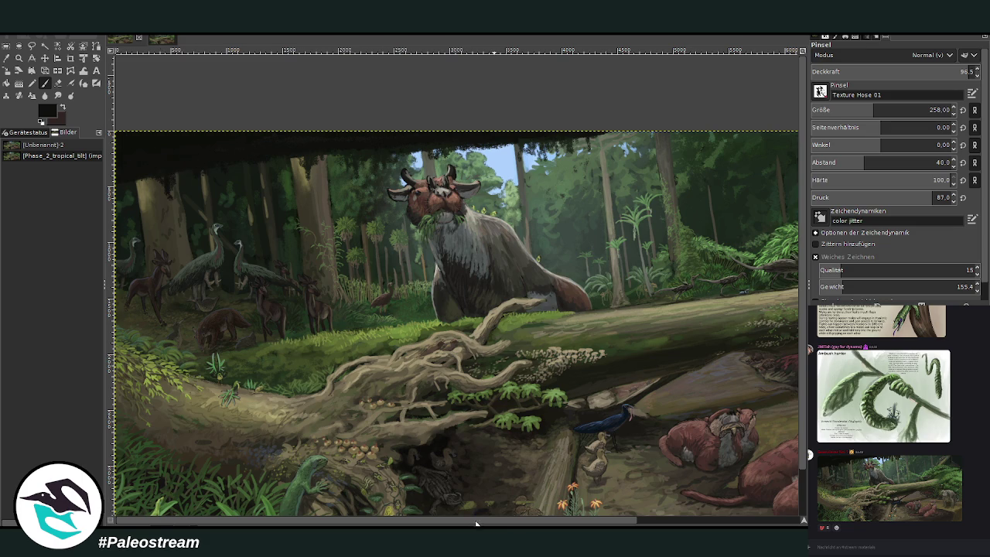
{"action": "scroll", "coordinate": [472, 524], "scroll_direction": "right", "scroll_amount": 3}
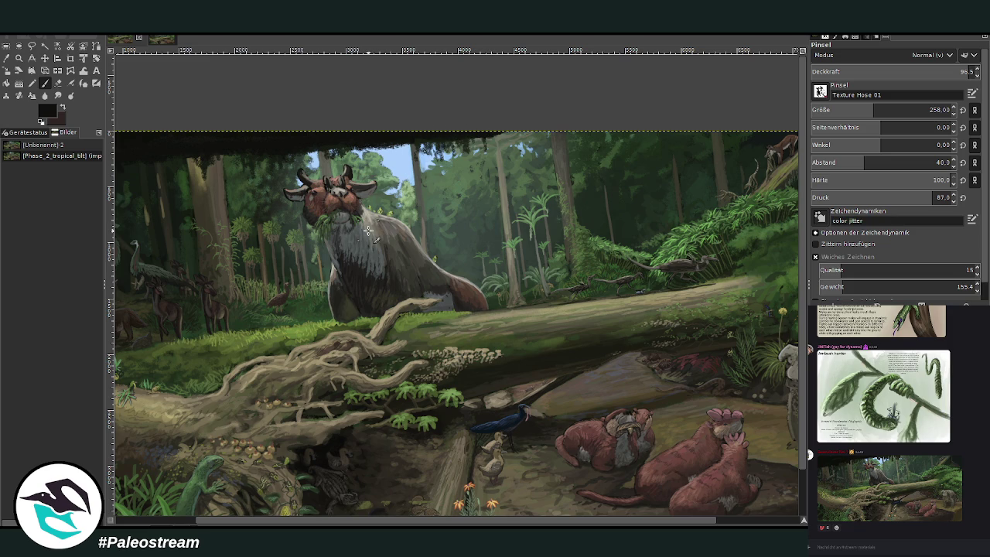
{"action": "scroll", "coordinate": [368, 231], "scroll_direction": "down", "scroll_amount": 3}
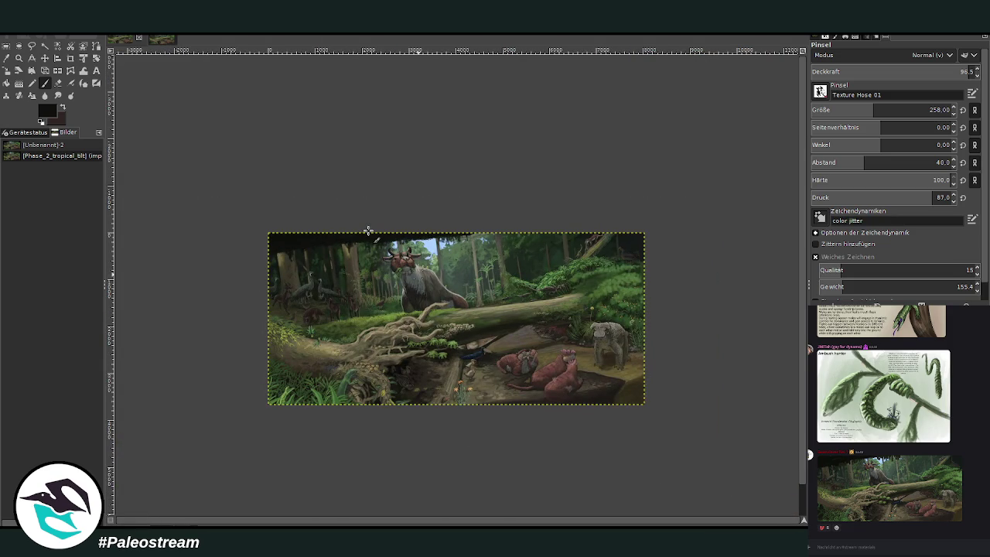
Zoom to the grey armoured animal, sample ground browns, and set the brush to 82 at 44.2 opacity.
{"action": "left_click", "coordinate": [19, 57]}
{"action": "left_click_drag", "start_coordinate": [470, 278], "coordinate": [637, 427]}
{"action": "left_click_drag", "start_coordinate": [404, 161], "coordinate": [665, 429]}
{"action": "key", "text": "o"}
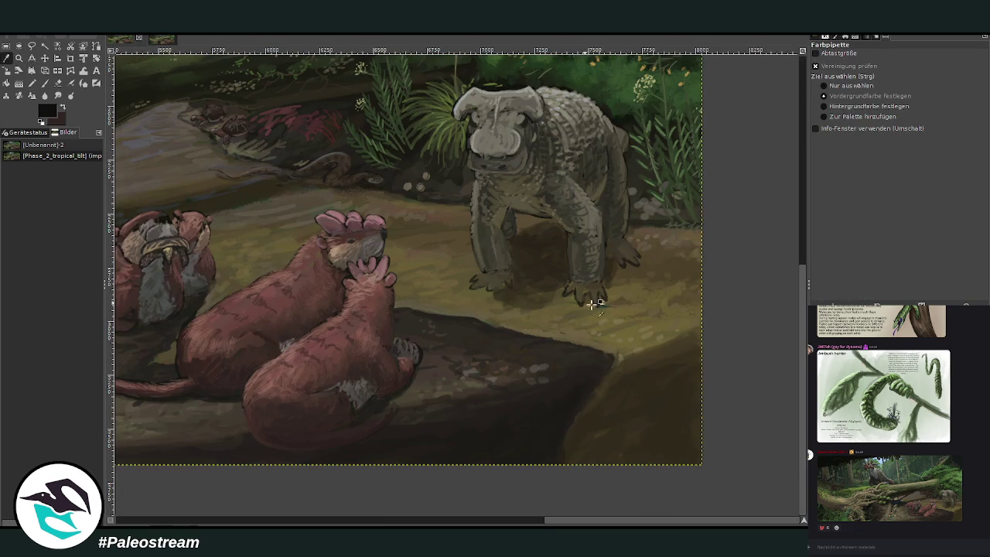
{"action": "left_click", "coordinate": [653, 337]}
{"action": "left_click", "coordinate": [44, 83]}
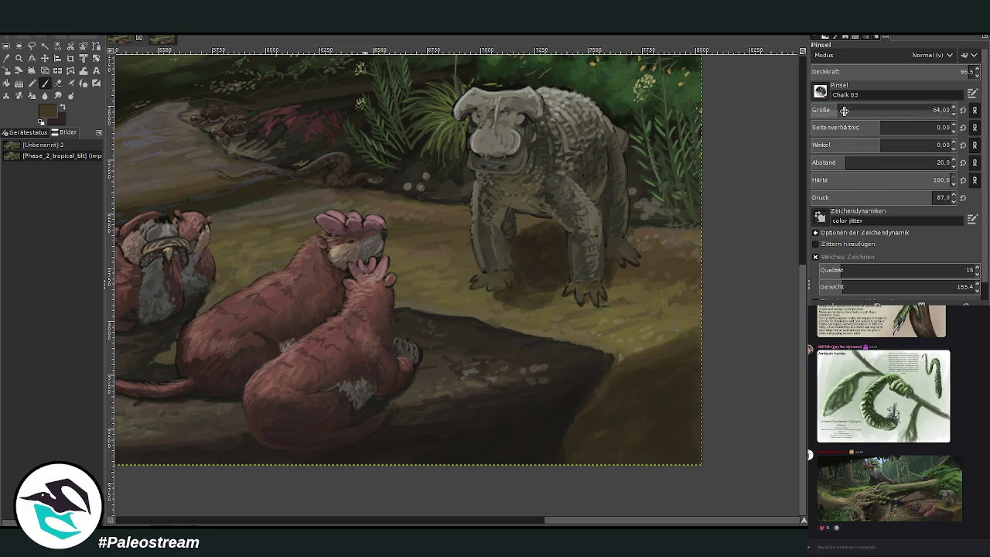
{"action": "mouse_move", "coordinate": [889, 74]}
{"action": "left_mouse_down"}
{"action": "mouse_move", "coordinate": [847, 79]}
{"action": "mouse_move", "coordinate": [859, 109]}
{"action": "left_mouse_up"}
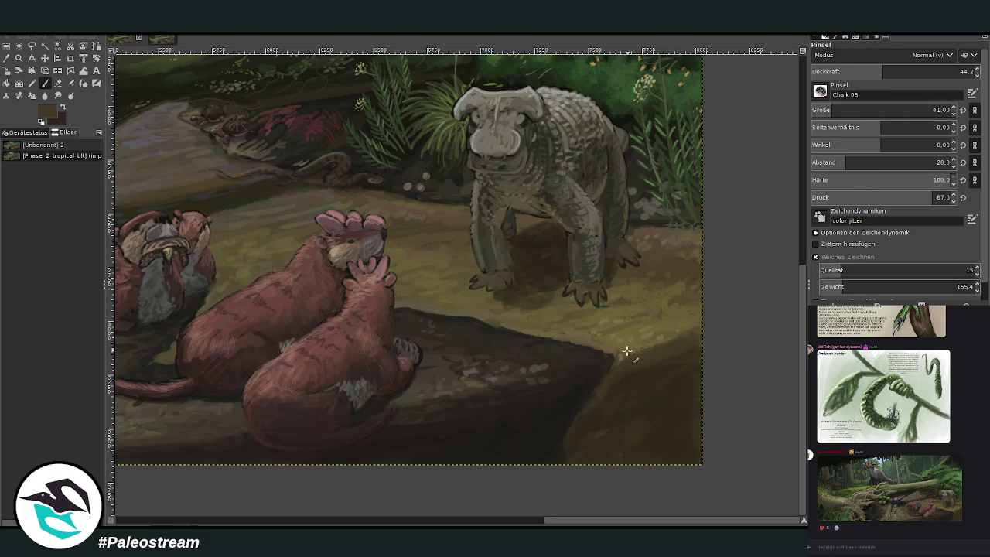
{"action": "left_click", "coordinate": [841, 110]}
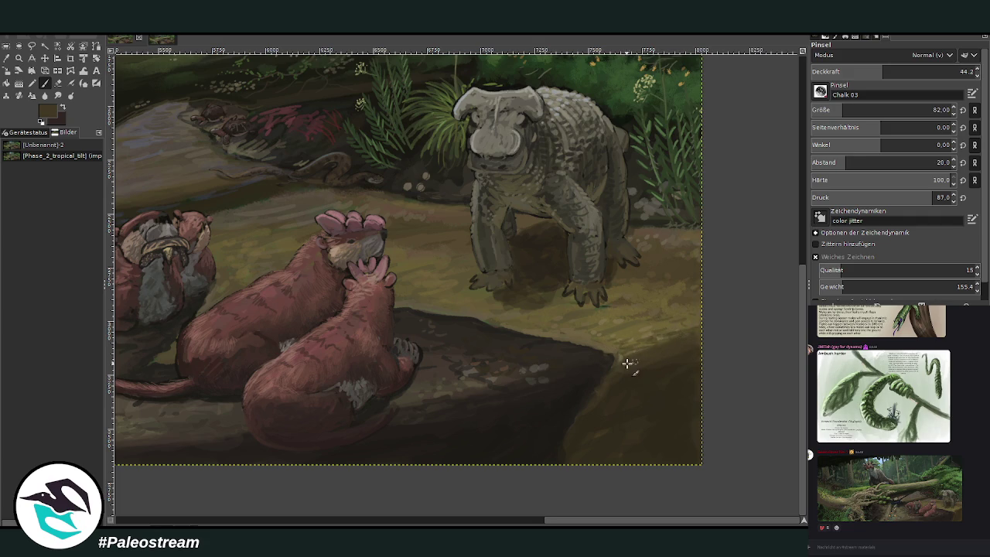
{"action": "left_click", "coordinate": [671, 334], "text": "ctrl"}
Paint dark brown strokes on the creature's front feet and beside its arm.
{"action": "left_click_drag", "start_coordinate": [562, 523], "coordinate": [496, 523]}
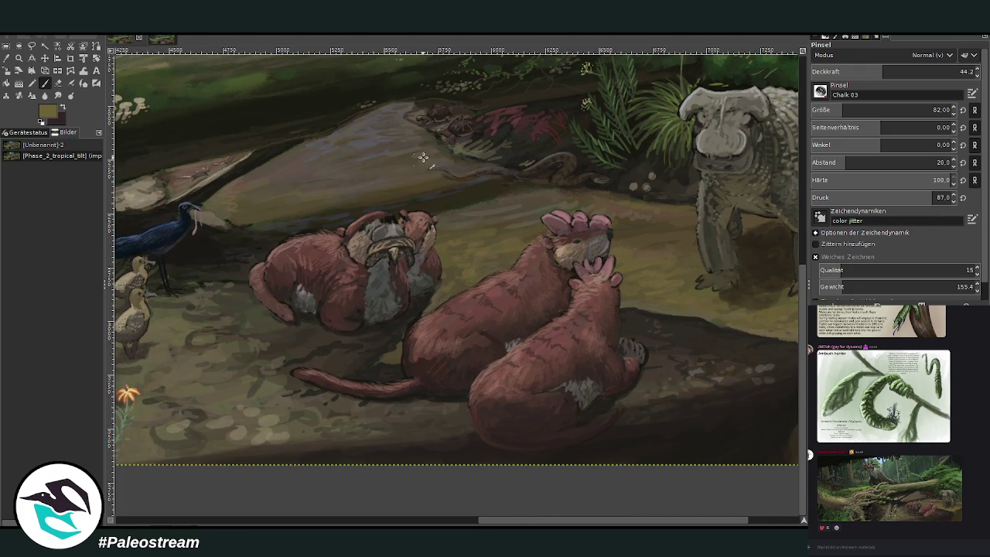
{"action": "left_click_drag", "start_coordinate": [497, 522], "coordinate": [525, 522]}
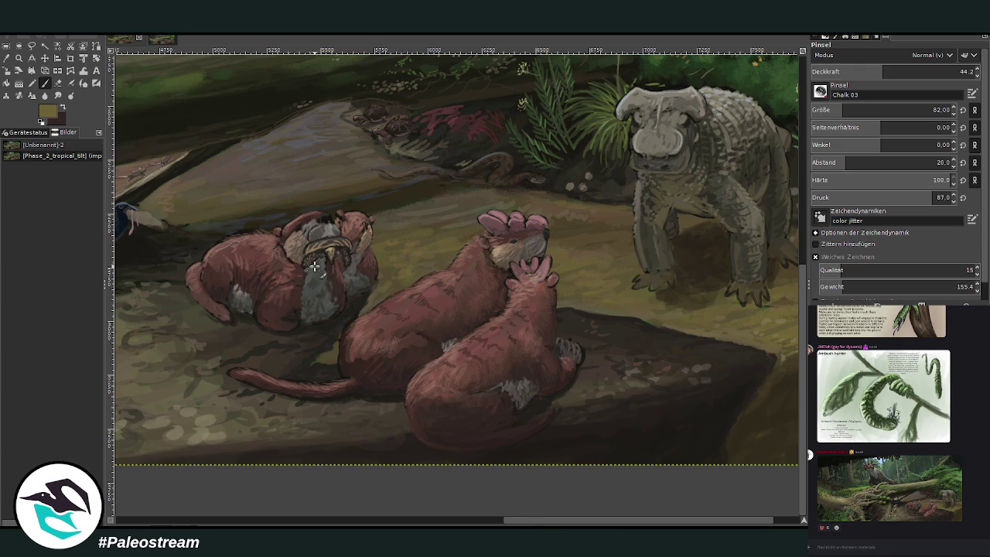
{"action": "left_click_drag", "start_coordinate": [539, 523], "coordinate": [639, 525]}
{"action": "key", "text": "o"}
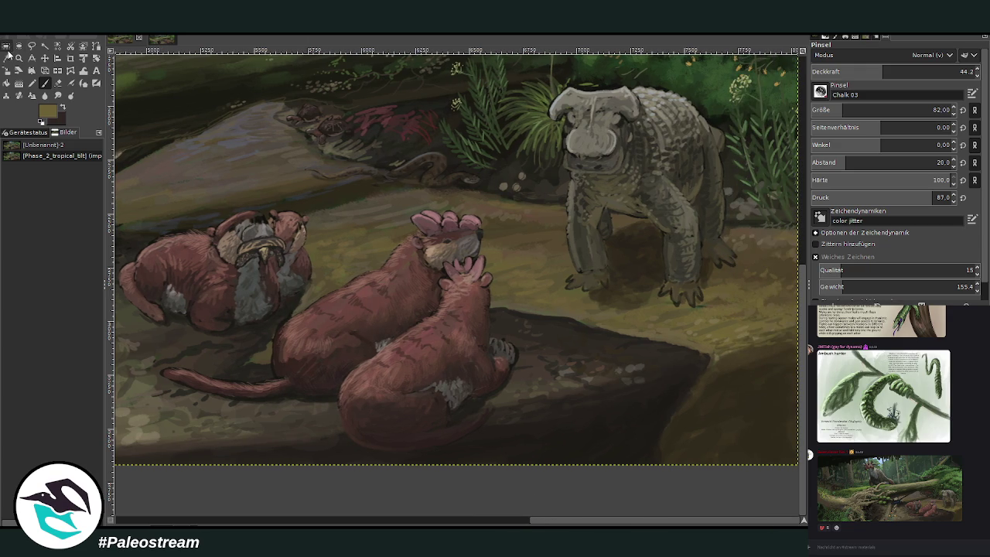
{"action": "left_click", "coordinate": [719, 249]}
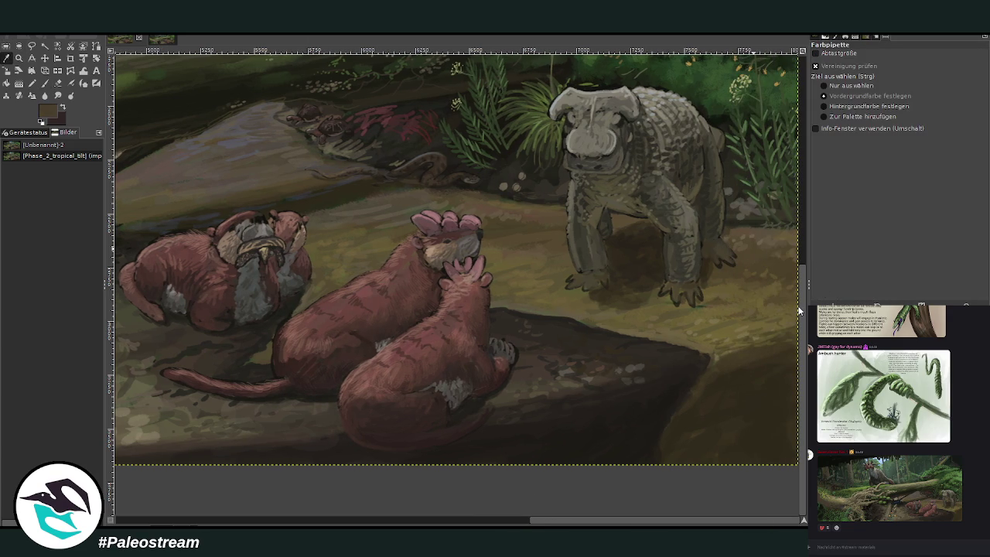
{"action": "key", "text": "p"}
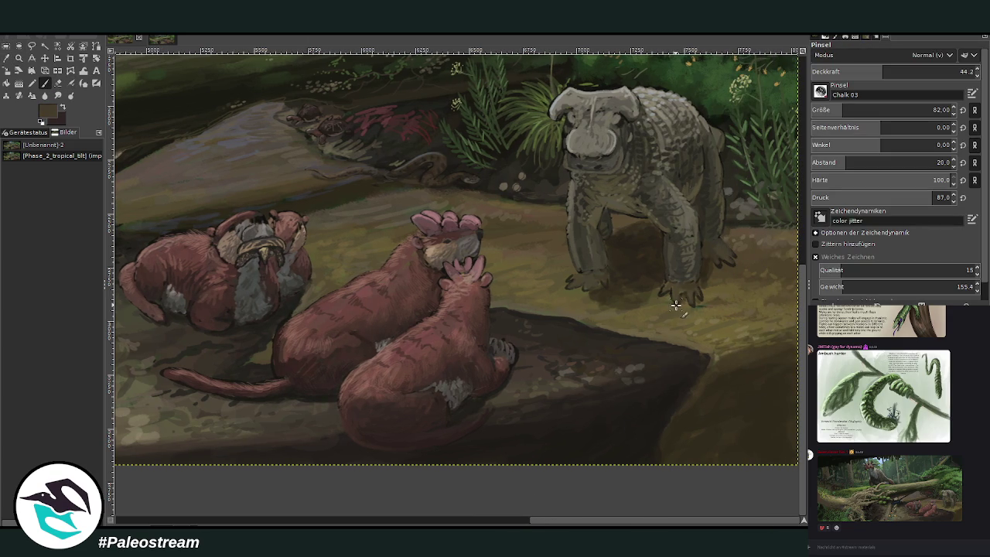
{"action": "left_click_drag", "start_coordinate": [677, 300], "coordinate": [697, 287]}
{"action": "left_click_drag", "start_coordinate": [582, 275], "coordinate": [573, 277]}
{"action": "left_click_drag", "start_coordinate": [718, 258], "coordinate": [726, 255]}
{"action": "scroll", "coordinate": [661, 238], "scroll_direction": "down", "scroll_amount": 3}
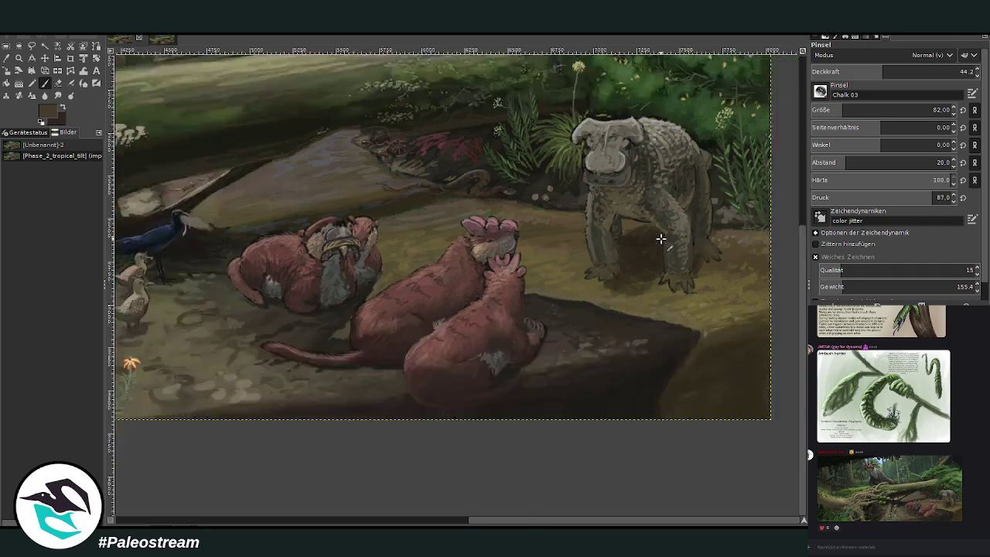
{"action": "scroll", "coordinate": [660, 239], "scroll_direction": "down", "scroll_amount": 2}
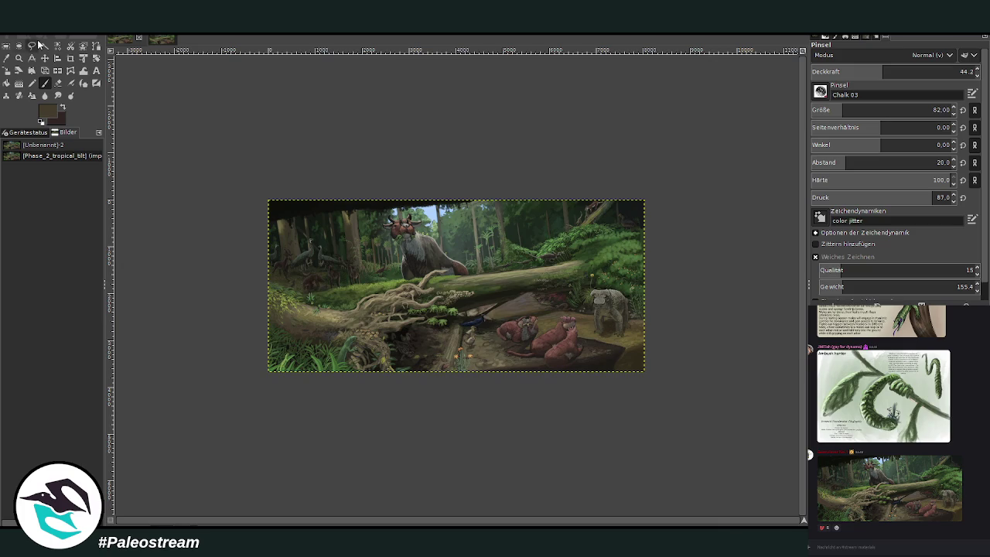
Zoom into the left canopy area and set the brush to size 113 with high opacity.
{"action": "key", "text": "z"}
{"action": "left_click_drag", "start_coordinate": [290, 165], "coordinate": [382, 340]}
{"action": "left_click_drag", "start_coordinate": [278, 98], "coordinate": [552, 354]}
{"action": "key", "text": "p"}
{"action": "left_click_drag", "start_coordinate": [882, 71], "coordinate": [959, 71]}
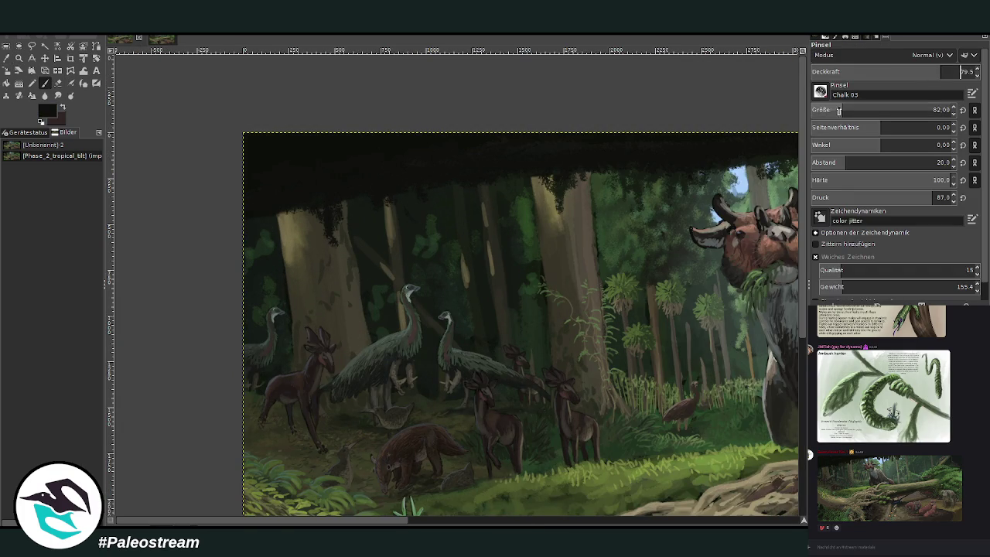
{"action": "left_click_drag", "start_coordinate": [866, 111], "coordinate": [842, 109]}
{"action": "left_click", "coordinate": [842, 109]}
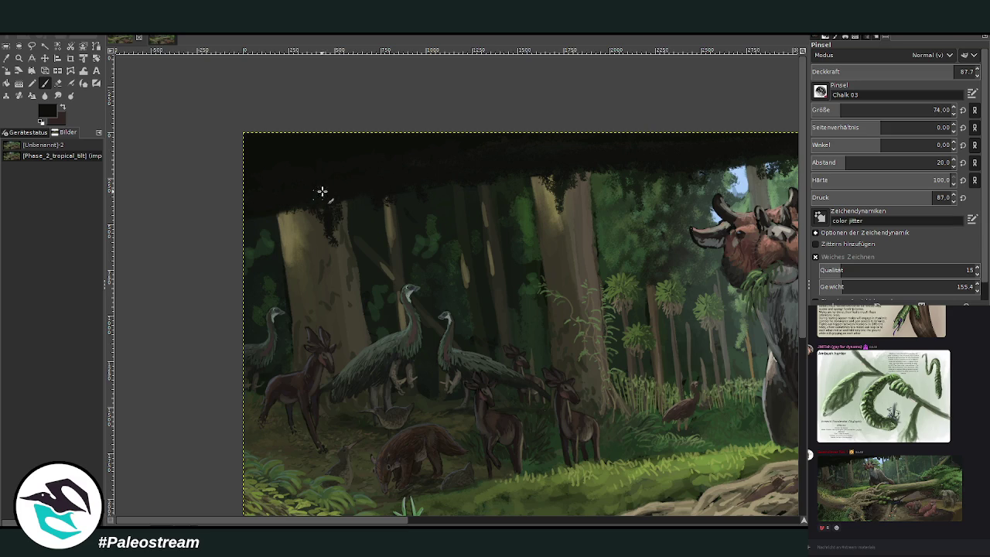
{"action": "left_click", "coordinate": [849, 110]}
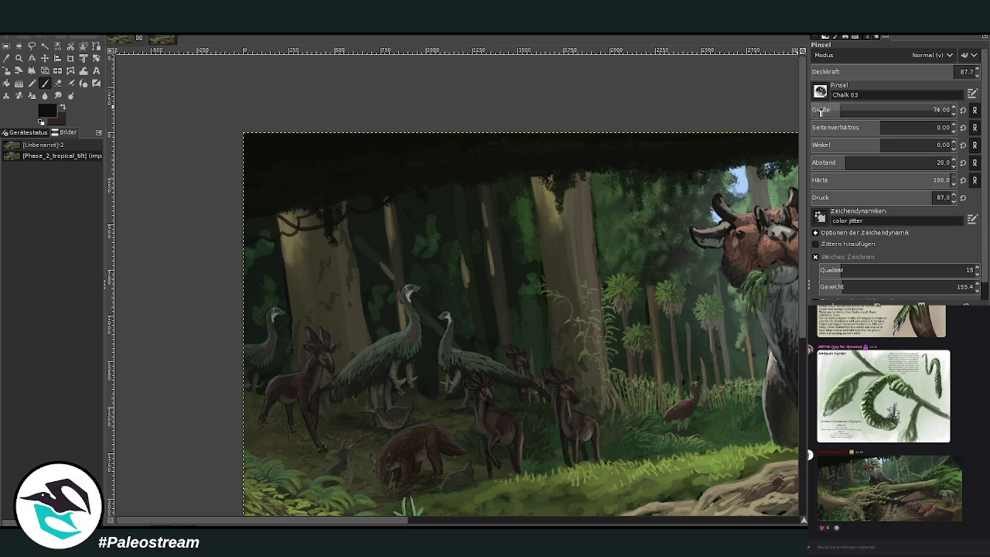
{"action": "left_click", "coordinate": [962, 71]}
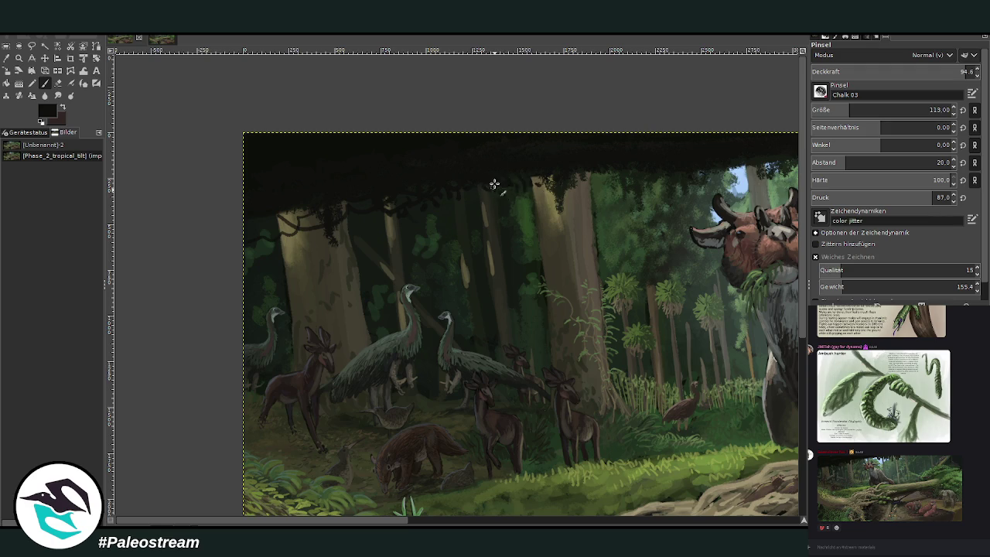
Paint dark foliage hanging from the canopy edge and darken the trunk's right edge.
{"action": "mouse_move", "coordinate": [357, 220]}
{"action": "left_mouse_down"}
{"action": "mouse_move", "coordinate": [317, 230]}
{"action": "mouse_move", "coordinate": [292, 218]}
{"action": "mouse_move", "coordinate": [327, 207]}
{"action": "mouse_move", "coordinate": [265, 246]}
{"action": "mouse_move", "coordinate": [281, 214]}
{"action": "mouse_move", "coordinate": [263, 219]}
{"action": "mouse_move", "coordinate": [287, 231]}
{"action": "mouse_move", "coordinate": [261, 217]}
{"action": "left_mouse_up"}
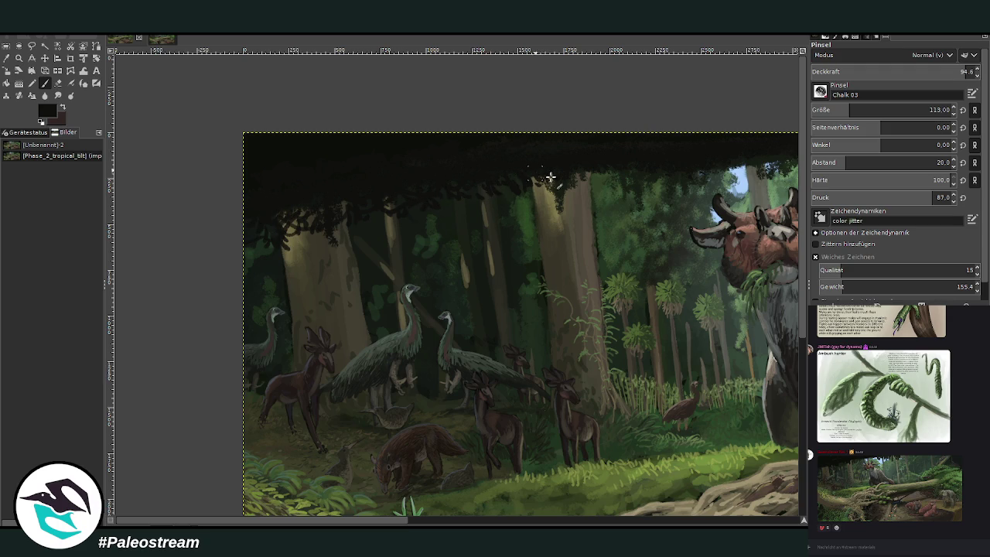
{"action": "mouse_move", "coordinate": [589, 175]}
{"action": "left_mouse_down"}
{"action": "mouse_move", "coordinate": [595, 210]}
{"action": "mouse_move", "coordinate": [585, 206]}
{"action": "left_mouse_up"}
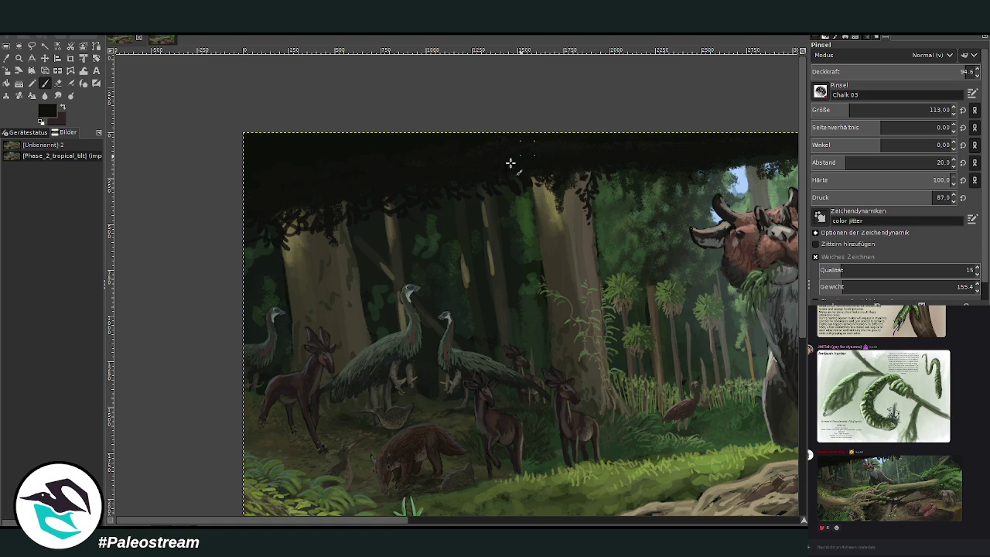
{"action": "left_click_drag", "start_coordinate": [376, 520], "coordinate": [470, 402]}
{"action": "mouse_move", "coordinate": [619, 158]}
{"action": "left_mouse_down"}
{"action": "mouse_move", "coordinate": [620, 186]}
{"action": "mouse_move", "coordinate": [610, 171]}
{"action": "mouse_move", "coordinate": [622, 159]}
{"action": "mouse_move", "coordinate": [596, 150]}
{"action": "mouse_move", "coordinate": [519, 155]}
{"action": "left_mouse_up"}
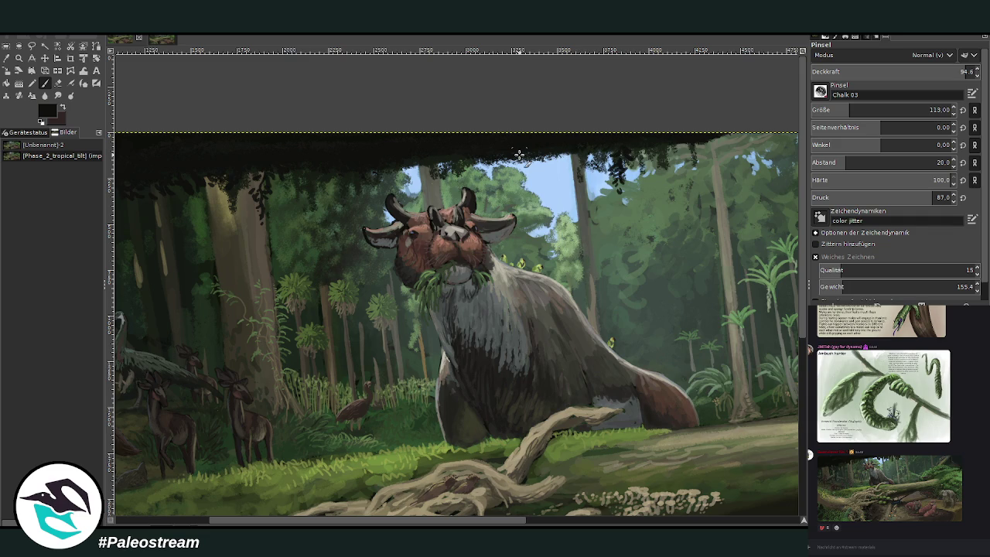
{"action": "scroll", "coordinate": [519, 155], "scroll_direction": "down", "scroll_amount": 3}
{"action": "scroll", "coordinate": [519, 154], "scroll_direction": "down", "scroll_amount": 1}
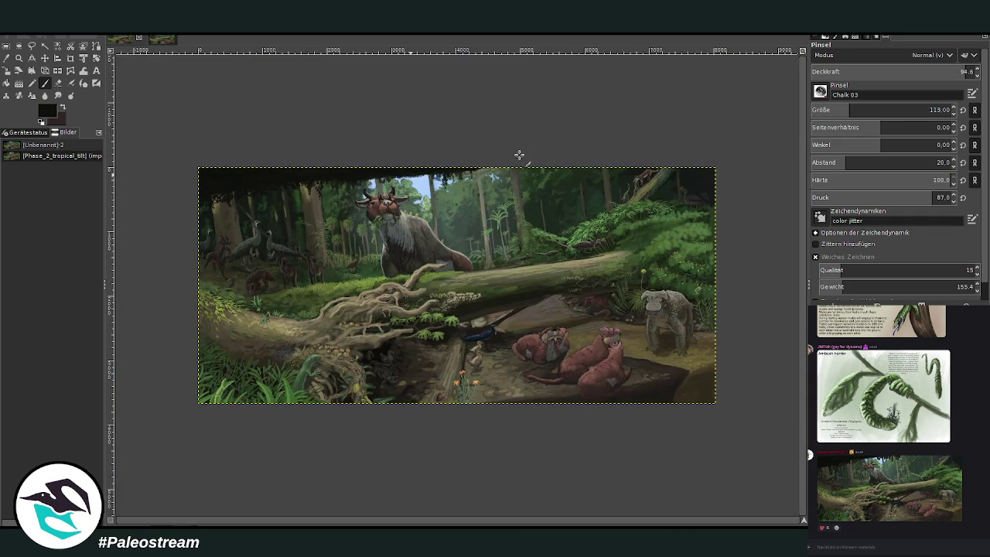
{"action": "key", "text": "z"}
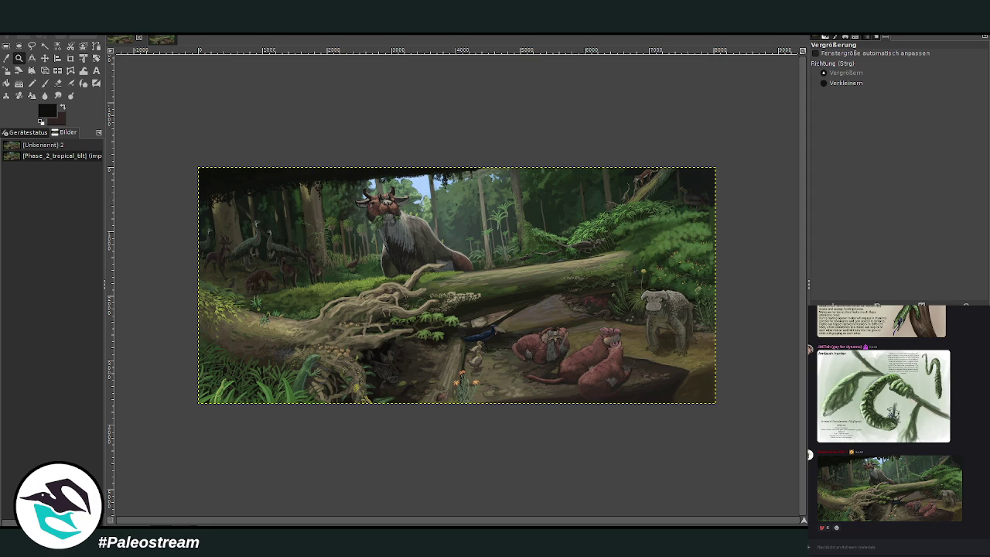
{"action": "left_click_drag", "start_coordinate": [193, 159], "coordinate": [739, 425]}
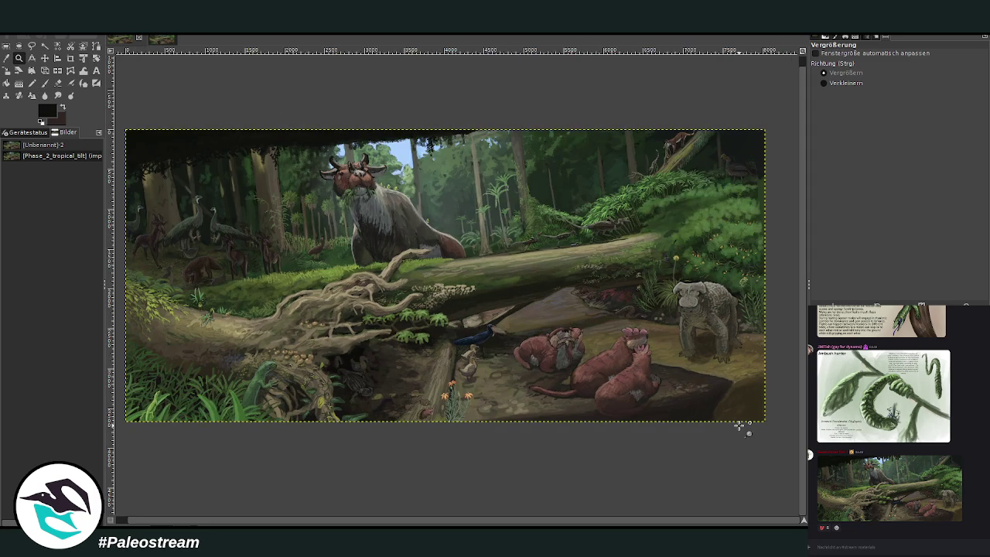
{"action": "left_click_drag", "start_coordinate": [600, 106], "coordinate": [696, 304]}
{"action": "left_click_drag", "start_coordinate": [402, 120], "coordinate": [491, 234]}
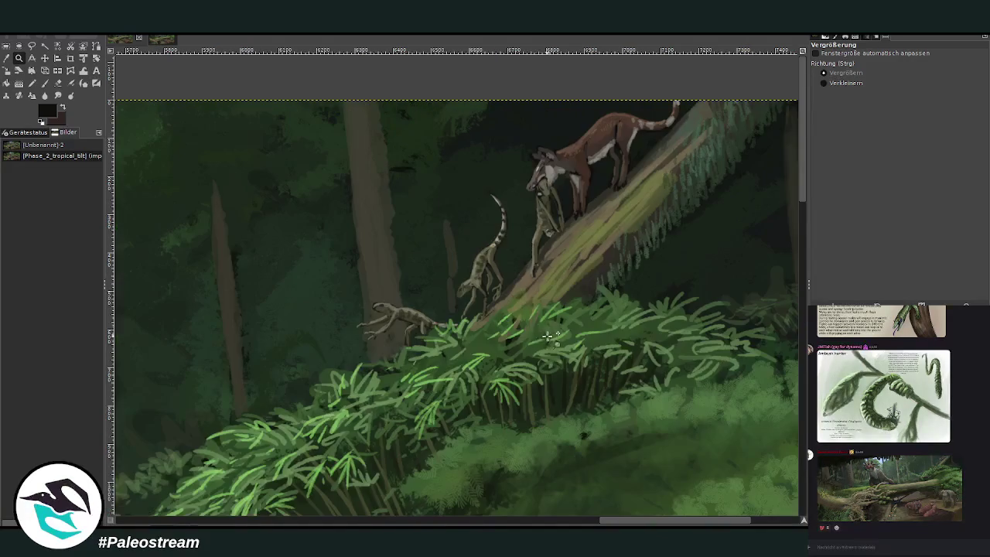
{"action": "left_click", "coordinate": [44, 58]}
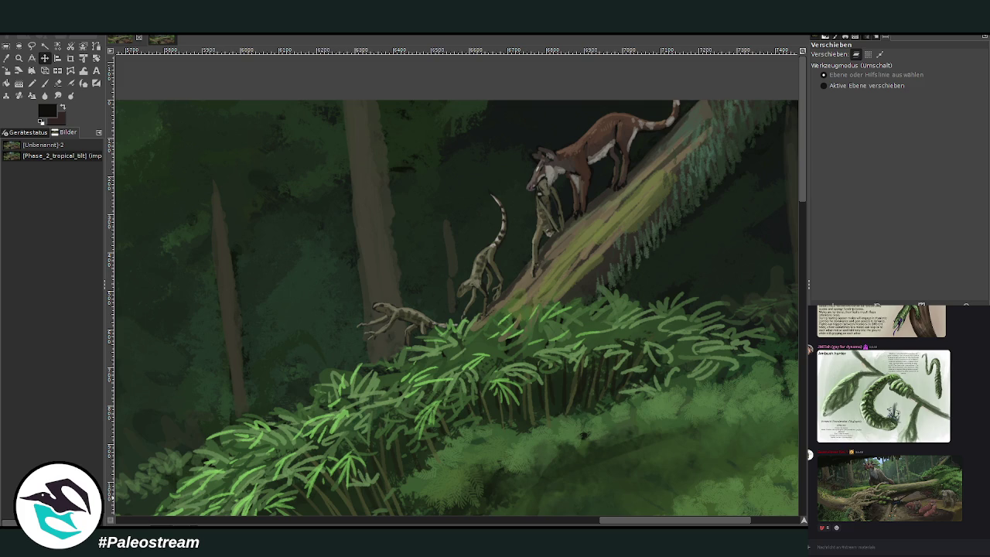
{"action": "key", "text": "ctrl+z"}
{"action": "key", "text": "ctrl+y"}
{"action": "left_click", "coordinate": [170, 231]}
{"action": "scroll", "coordinate": [164, 240], "scroll_direction": "down", "scroll_amount": 3, "text": "ctrl"}
{"action": "scroll", "coordinate": [164, 241], "scroll_direction": "down", "scroll_amount": 2, "text": "ctrl"}
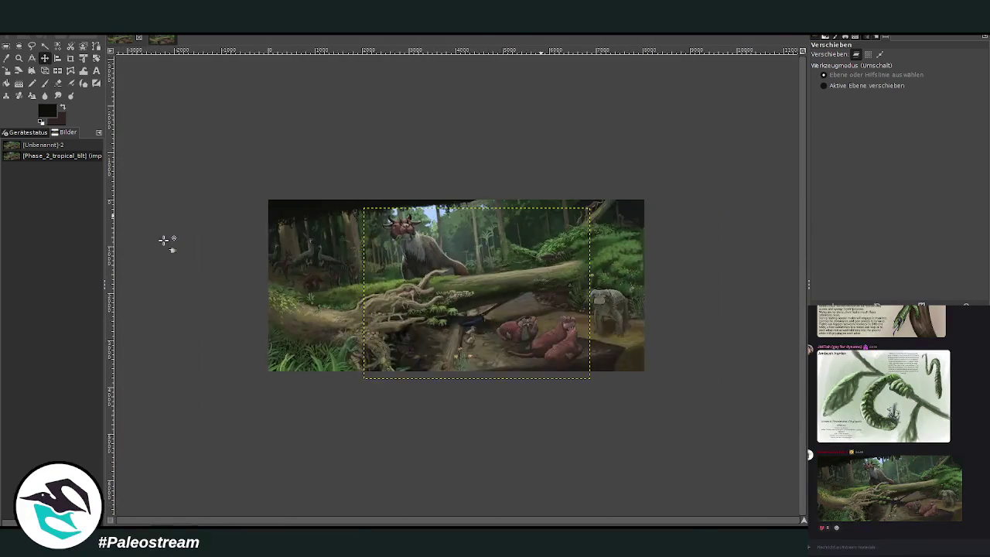
{"action": "left_click", "coordinate": [19, 58]}
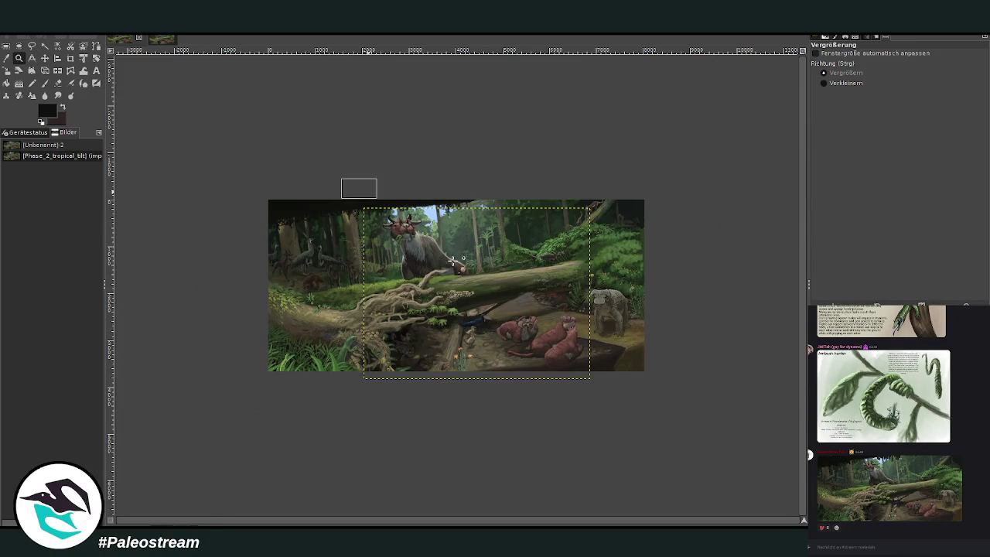
{"action": "left_click_drag", "start_coordinate": [342, 178], "coordinate": [613, 398]}
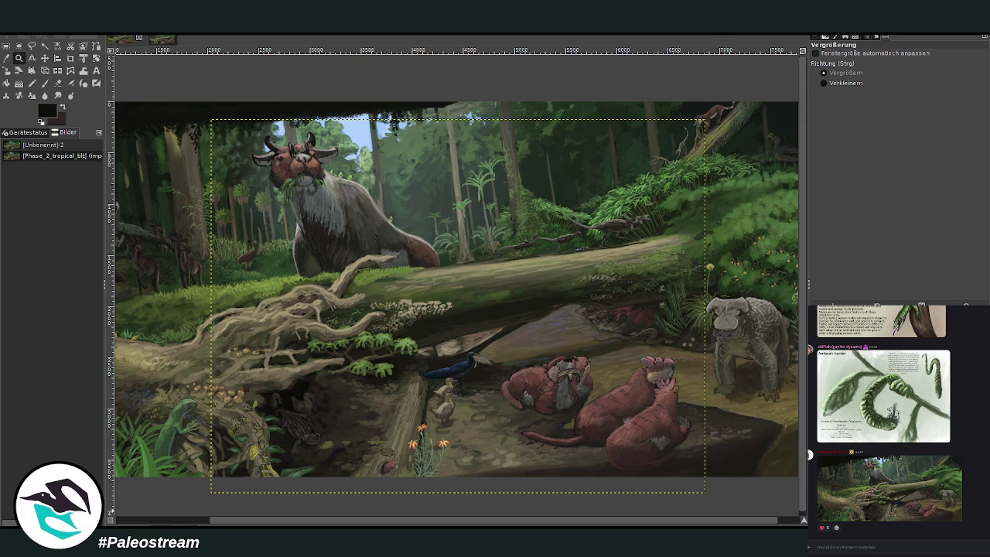
{"action": "key", "text": "p"}
{"action": "key", "text": "r"}
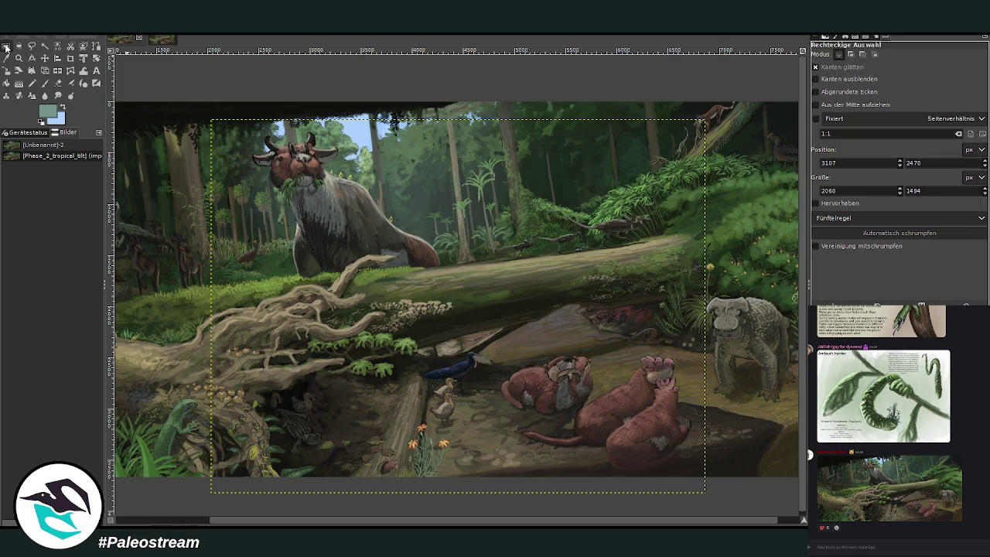
Intersect the selection with a rectangle over the upper-right forest and zoom into it.
{"action": "left_click_drag", "start_coordinate": [579, 107], "coordinate": [733, 203]}
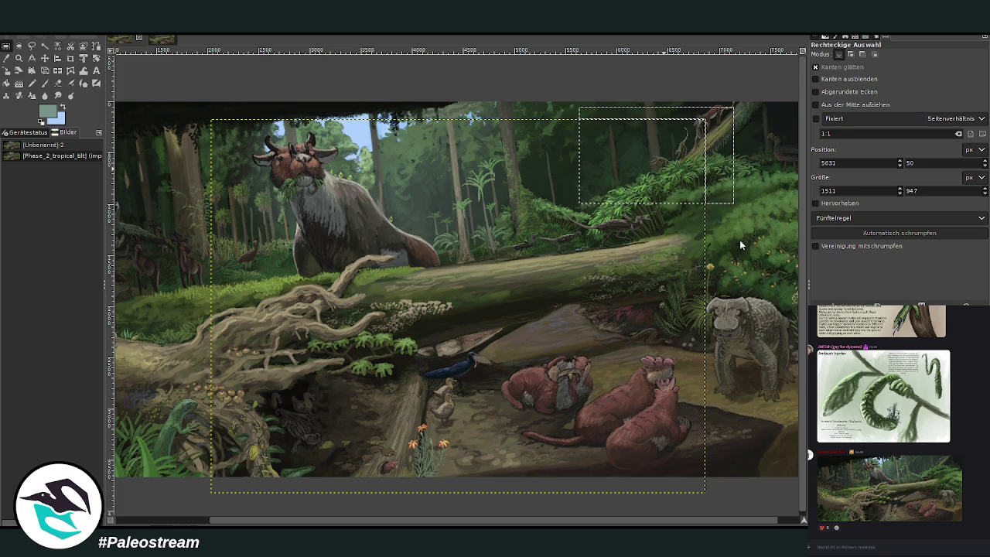
{"action": "left_click", "coordinate": [685, 139]}
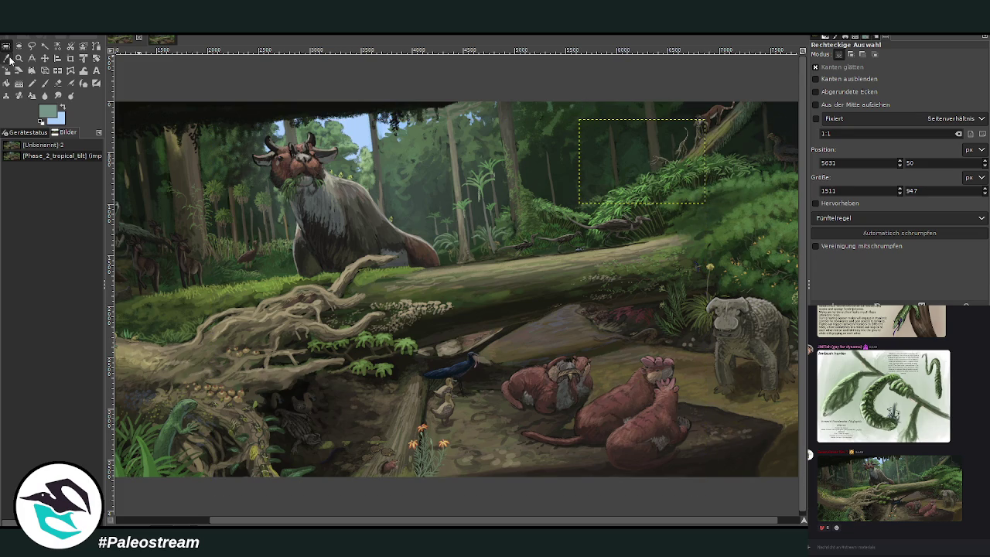
{"action": "left_click", "coordinate": [18, 58]}
{"action": "left_click_drag", "start_coordinate": [533, 93], "coordinate": [764, 206]}
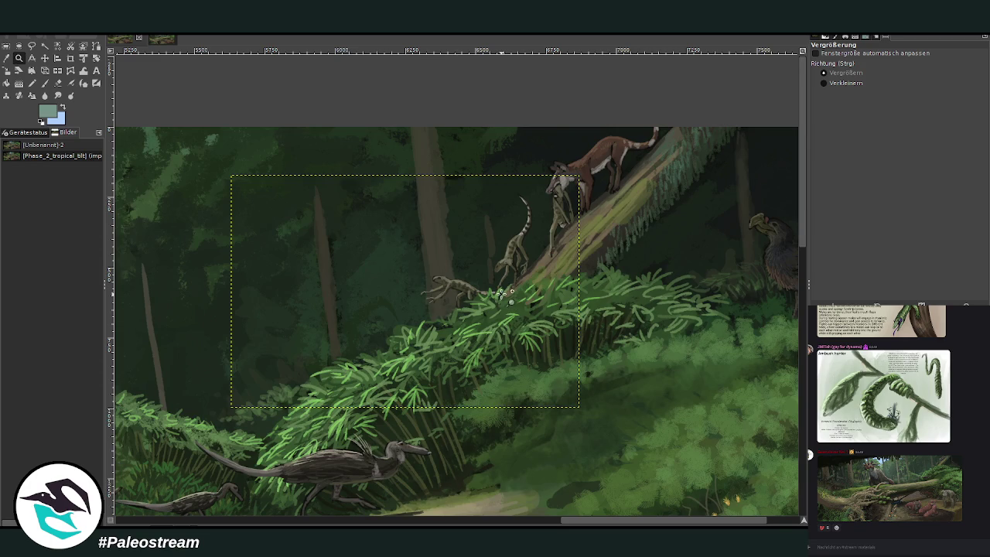
{"action": "left_click_drag", "start_coordinate": [618, 519], "coordinate": [366, 512]}
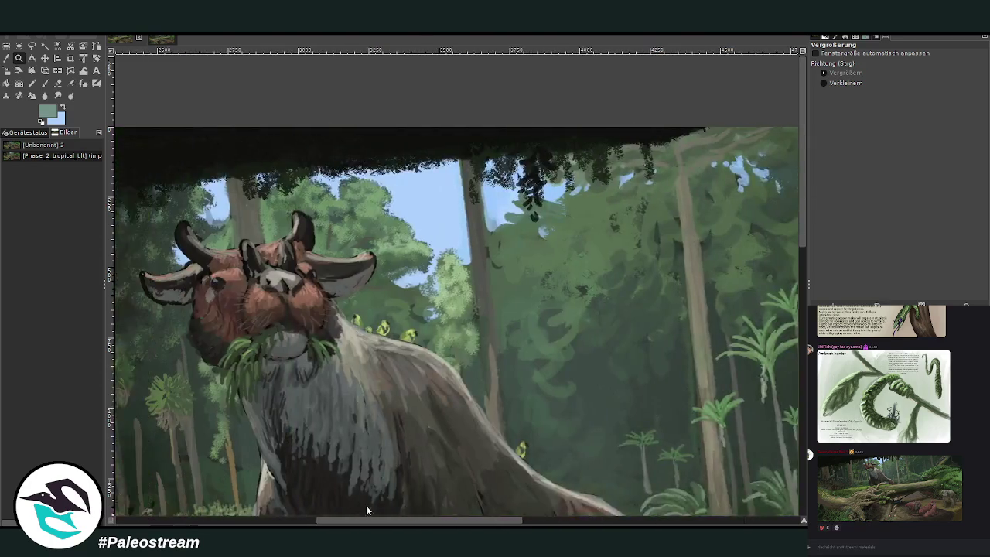
{"action": "scroll", "coordinate": [366, 510], "scroll_direction": "down", "scroll_amount": 10}
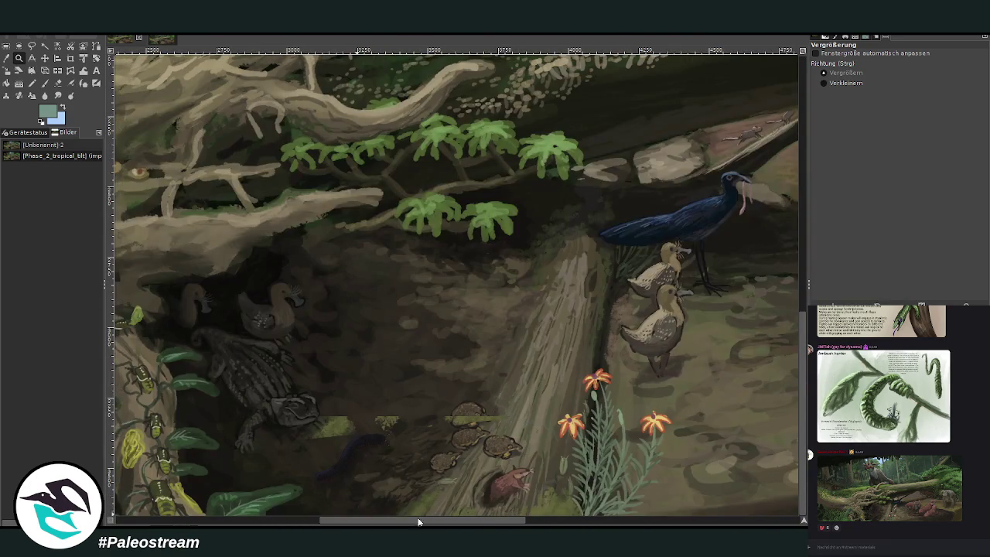
{"action": "scroll", "coordinate": [630, 439], "scroll_direction": "right", "scroll_amount": 5}
{"action": "scroll", "coordinate": [552, 411], "scroll_direction": "right", "scroll_amount": 5}
{"action": "left_click_drag", "start_coordinate": [614, 523], "coordinate": [578, 521]}
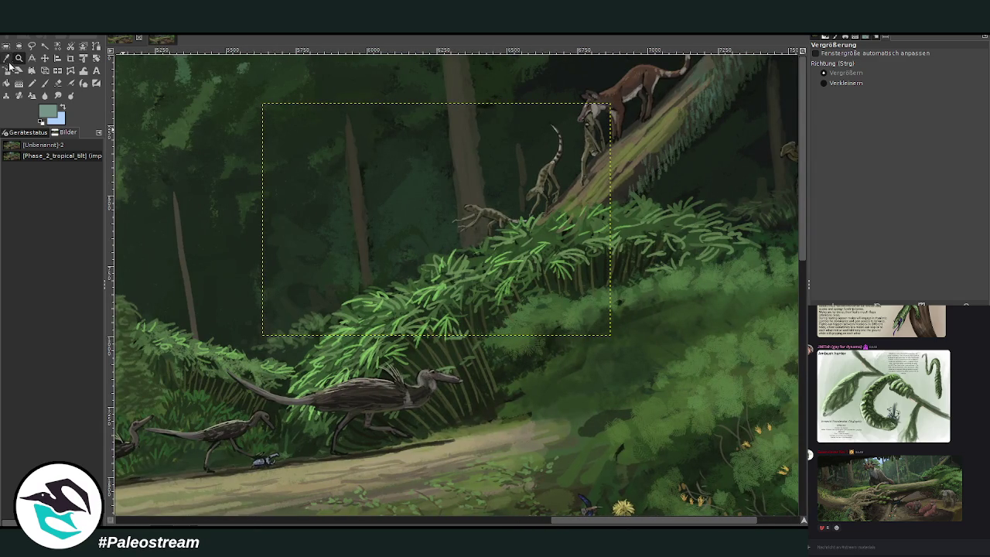
With the Move tool, compare the log with and without the animals, then deselect everything.
{"action": "left_click", "coordinate": [45, 58]}
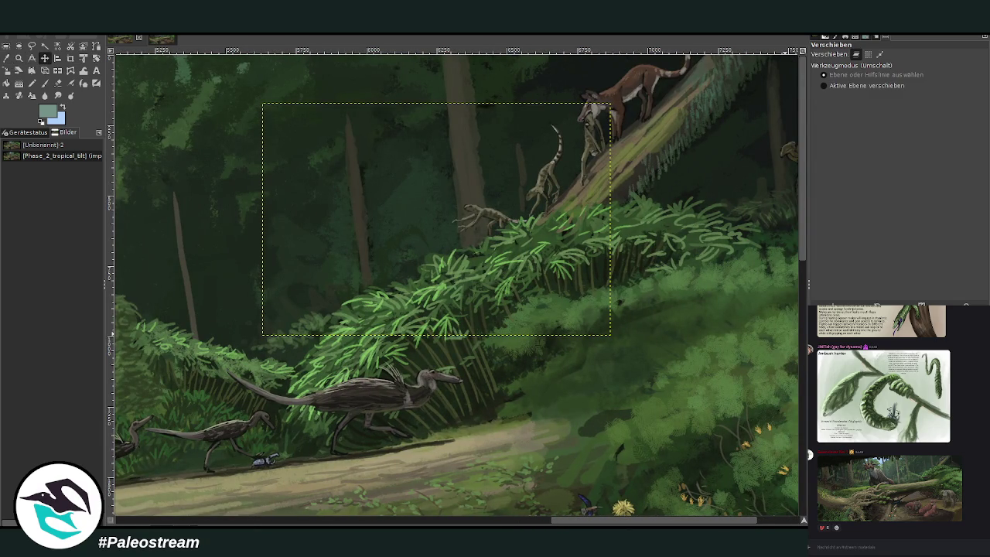
{"action": "key", "text": "ctrl+shift+a"}
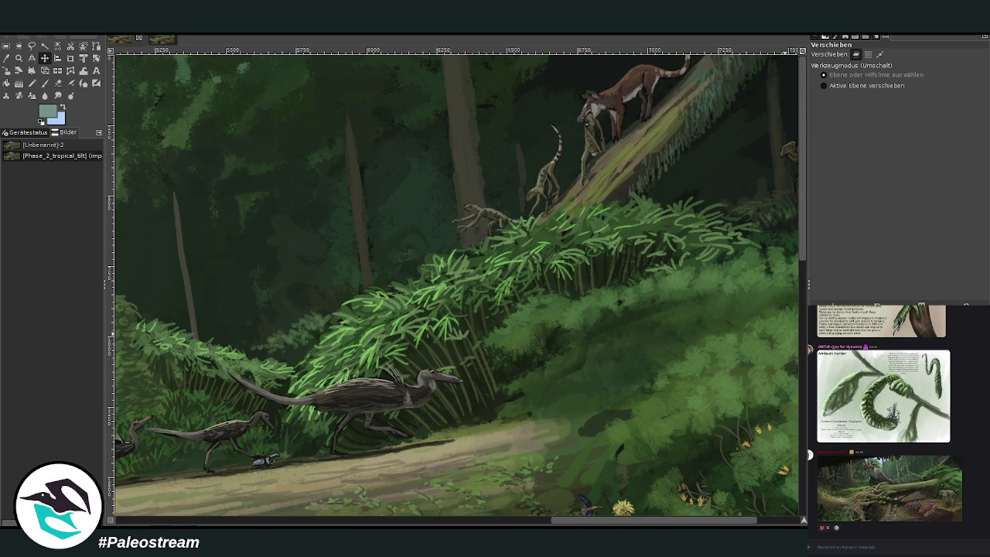
{"action": "key", "text": "ctrl+z"}
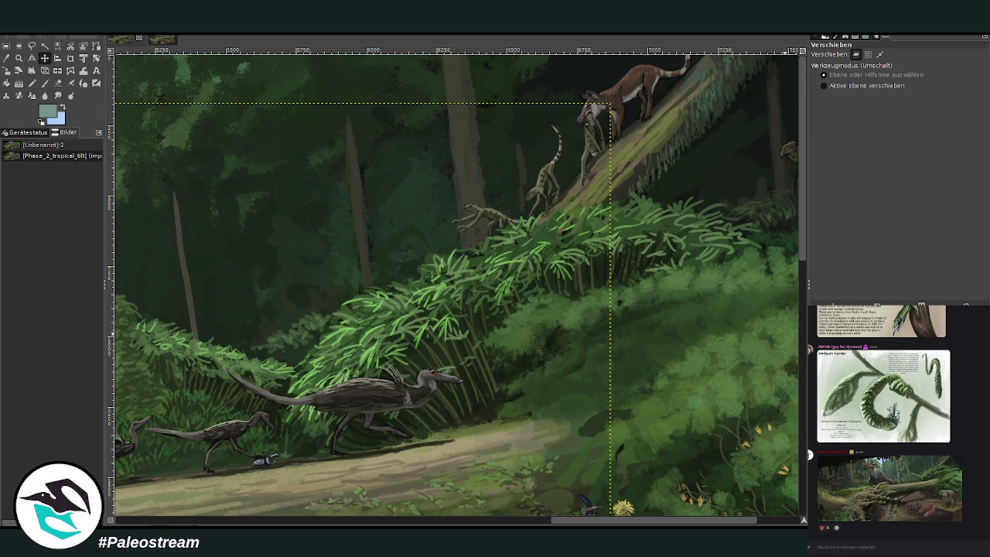
{"action": "key", "text": "ctrl+z"}
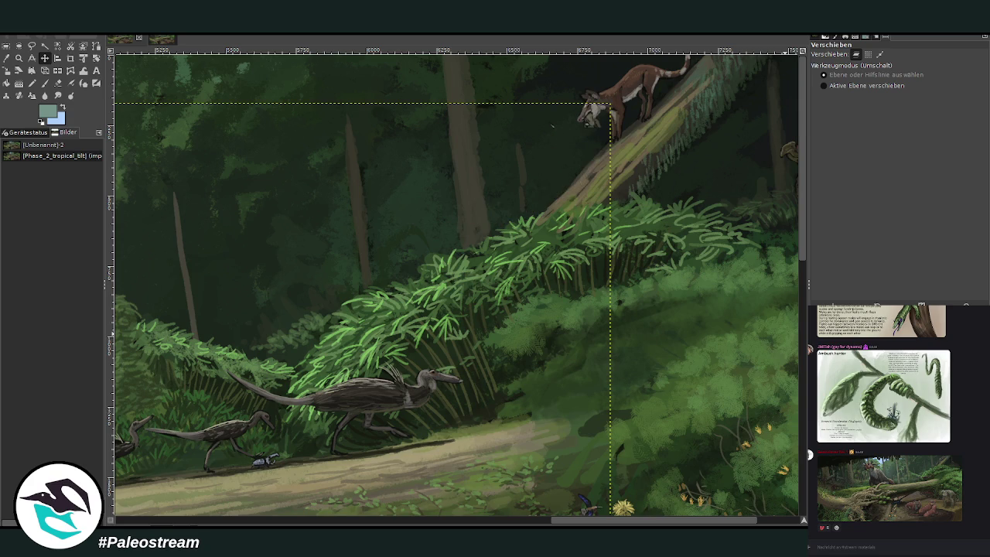
{"action": "key", "text": "ctrl+y"}
{"action": "key", "text": "ctrl+shift+a"}
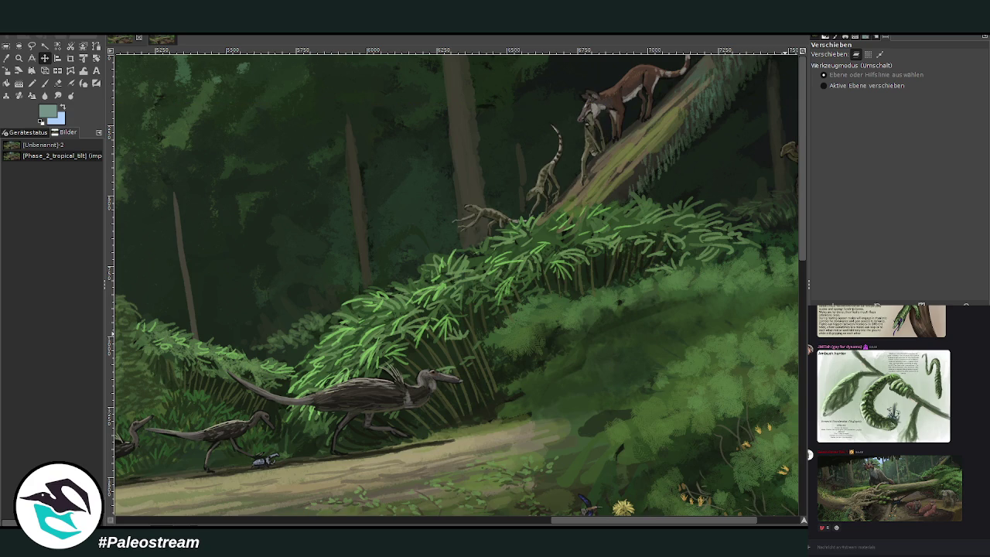
{"action": "key", "text": "ctrl+z"}
{"action": "key", "text": "ctrl+y"}
{"action": "key", "text": "ctrl+z"}
{"action": "key", "text": "ctrl+shift+a"}
Drag the animal layer left and down along the log, then back up and right.
{"action": "left_click_drag", "start_coordinate": [614, 110], "coordinate": [593, 127]}
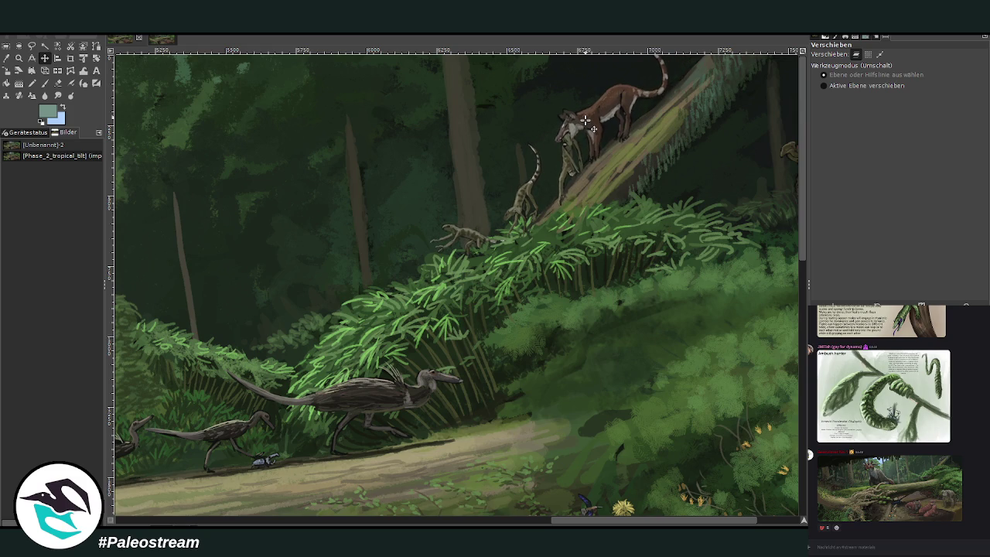
{"action": "left_click_drag", "start_coordinate": [584, 120], "coordinate": [587, 124]}
{"action": "left_click_drag", "start_coordinate": [588, 124], "coordinate": [566, 143]}
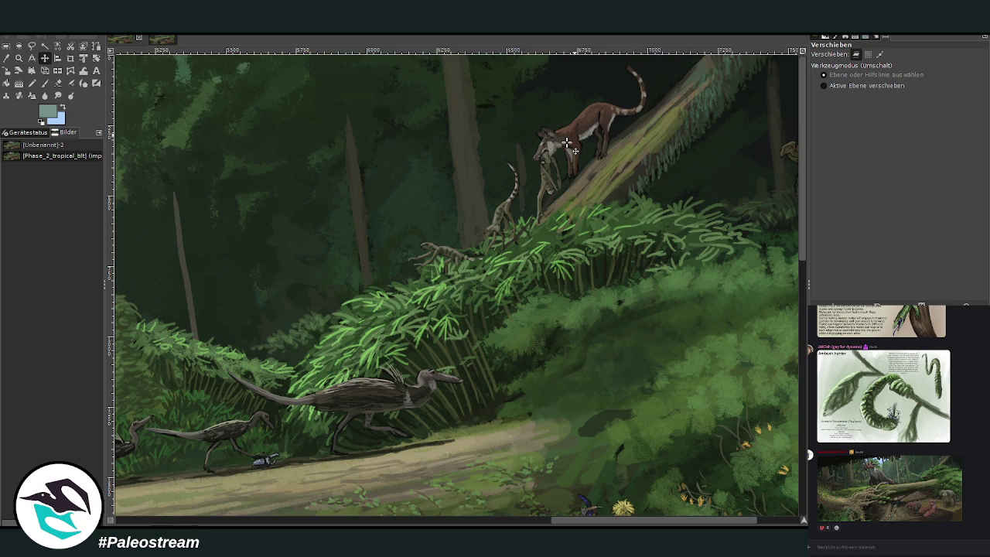
{"action": "left_click_drag", "start_coordinate": [566, 143], "coordinate": [600, 112]}
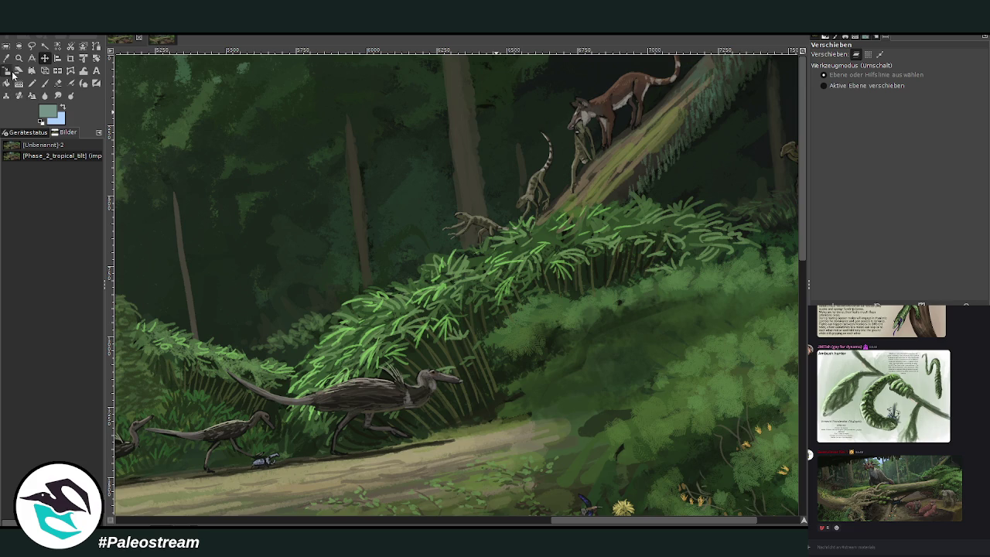
{"action": "left_click", "coordinate": [18, 58]}
Zoom out with the Zoom tool until the whole forest painting is in view.
{"action": "left_click", "coordinate": [823, 82]}
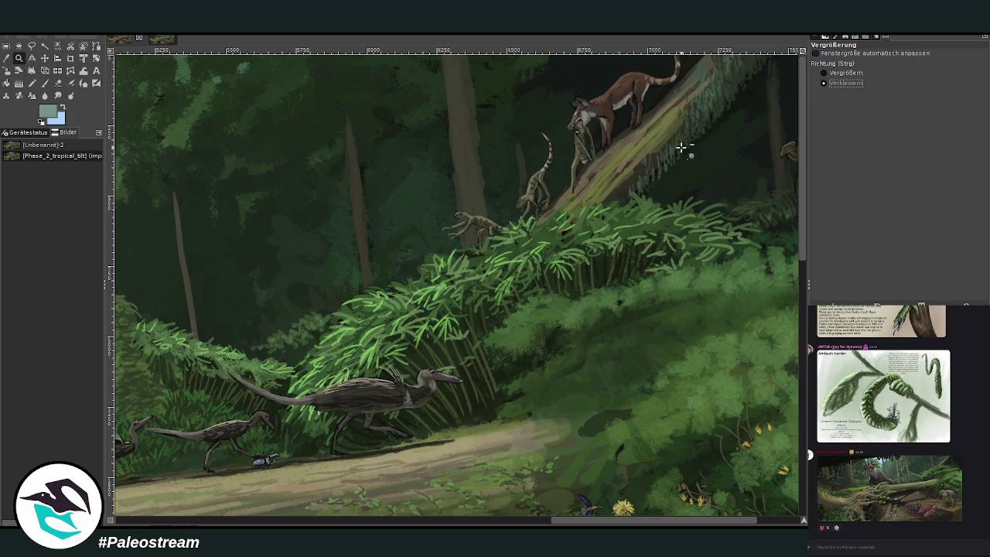
{"action": "left_click", "coordinate": [509, 201]}
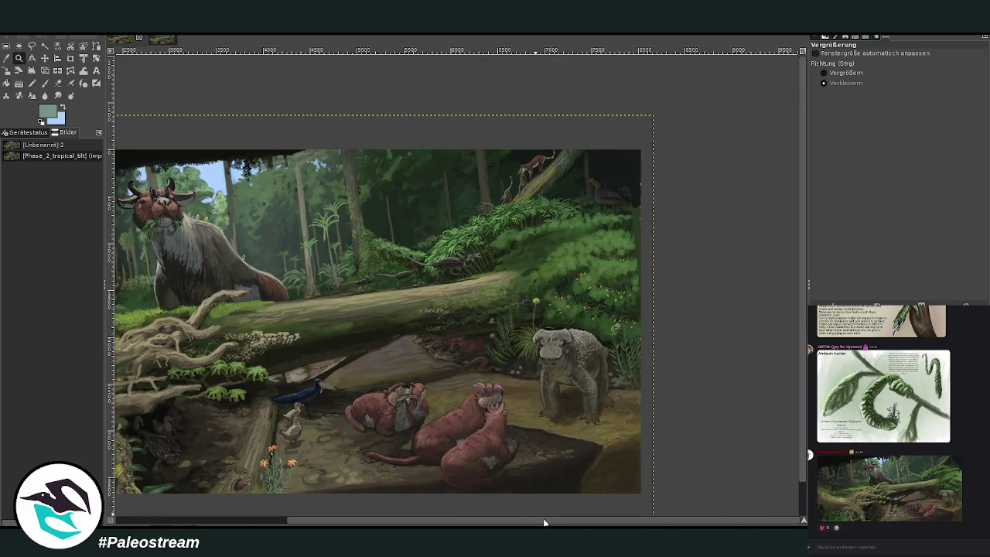
{"action": "left_click_drag", "start_coordinate": [543, 523], "coordinate": [513, 508]}
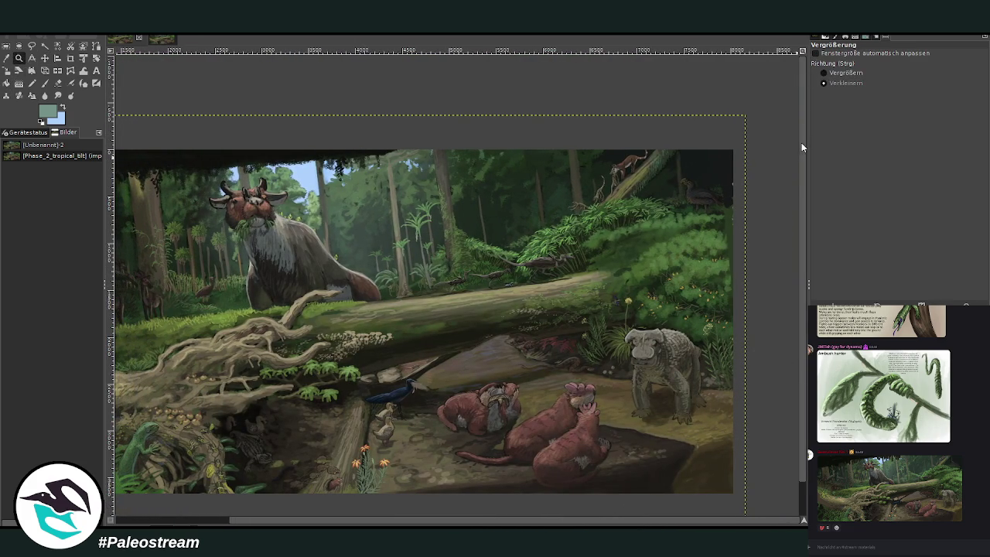
{"action": "left_click", "coordinate": [707, 238]}
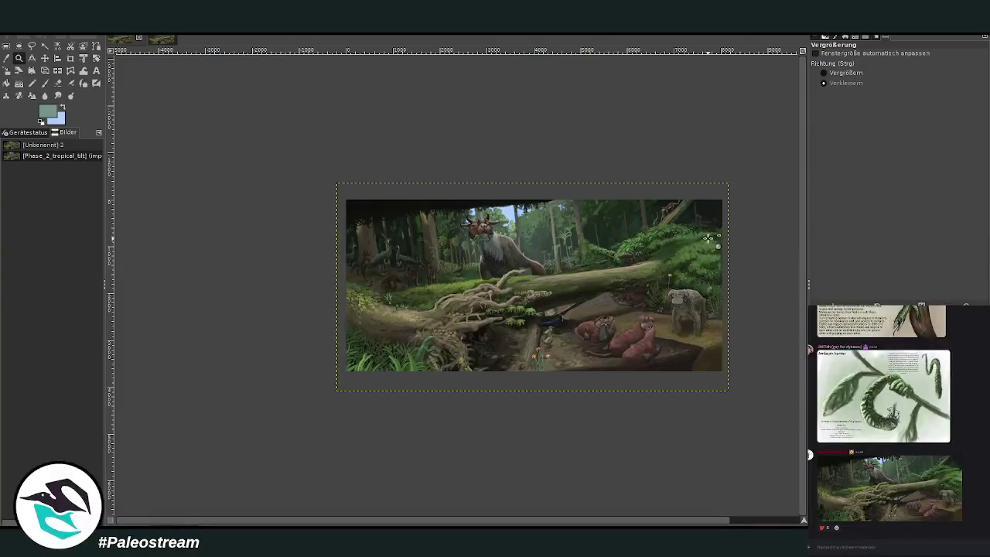
{"action": "left_click", "coordinate": [824, 72]}
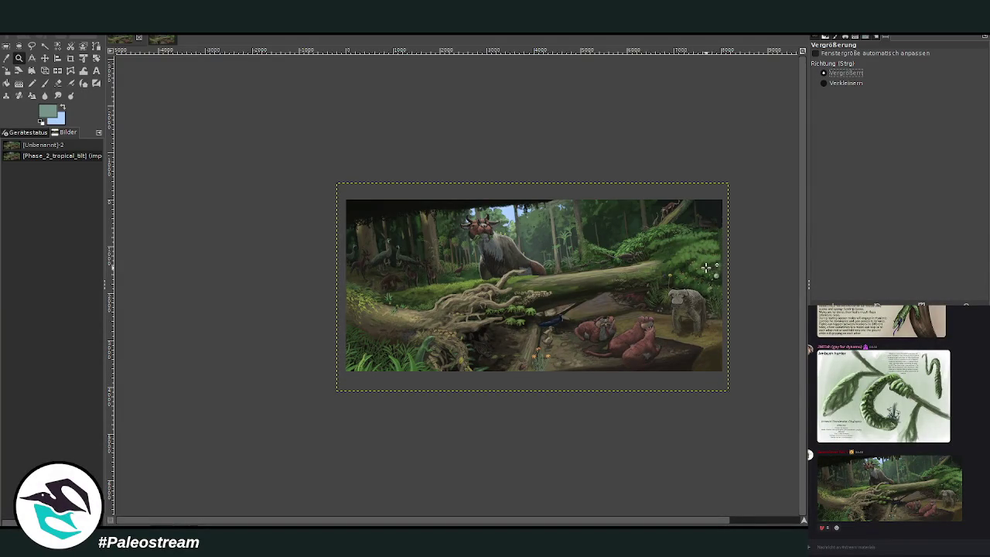
{"action": "left_click", "coordinate": [563, 292]}
{"action": "left_click", "coordinate": [834, 83]}
{"action": "left_click", "coordinate": [498, 234]}
{"action": "left_click", "coordinate": [497, 235]}
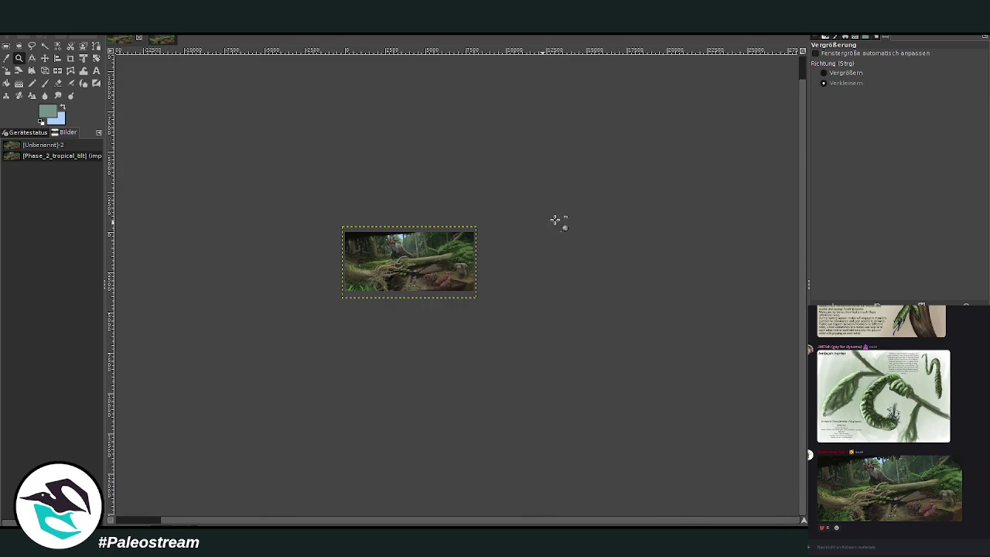
Switch to the other jungle painting and back, then zoom the forest painting to fill the view.
{"action": "left_click", "coordinate": [163, 42]}
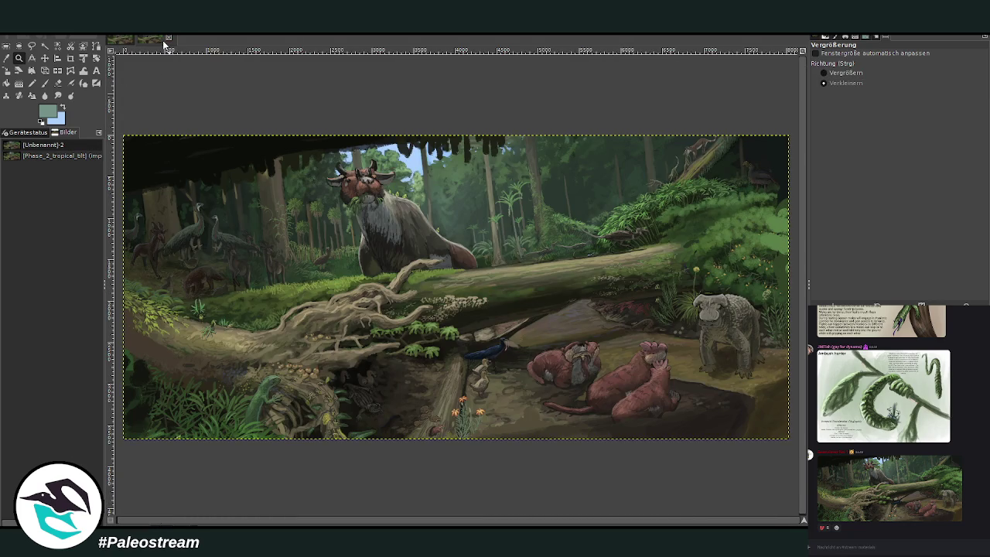
{"action": "left_click", "coordinate": [117, 44]}
{"action": "left_click", "coordinate": [833, 73]}
{"action": "left_click_drag", "start_coordinate": [315, 218], "coordinate": [476, 341]}
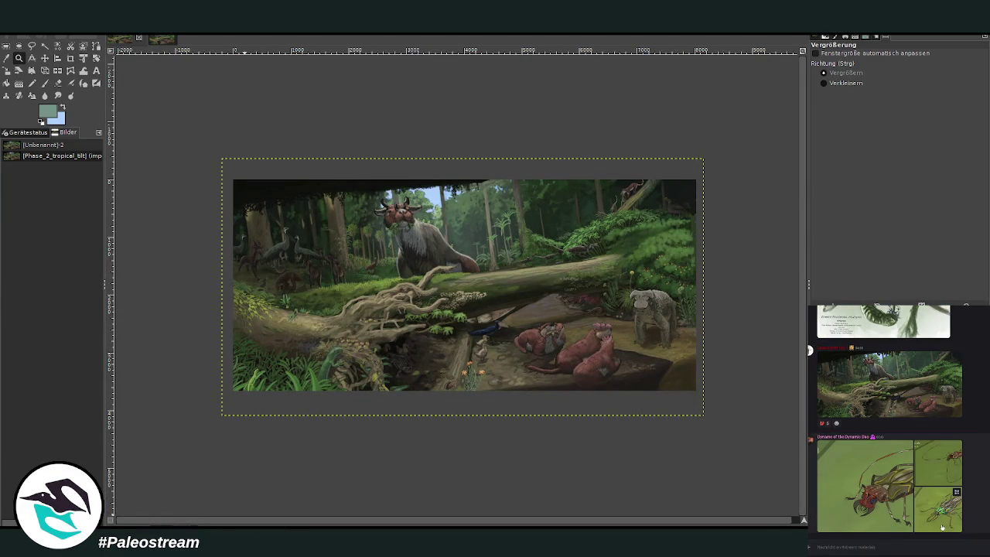
Glance at the insect picture shared in chat, then hide the chat window to reveal the layers.
{"action": "left_click", "coordinate": [938, 490]}
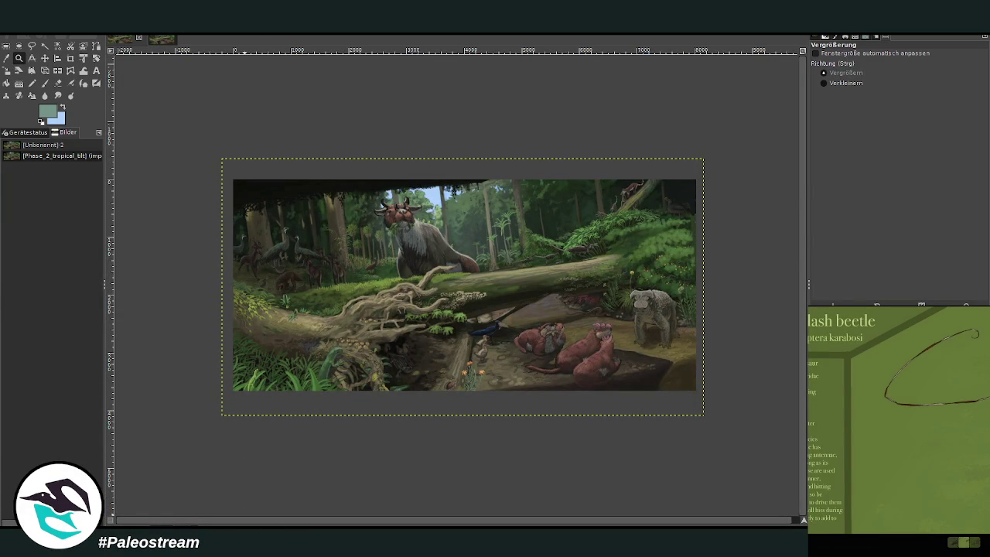
{"action": "key", "text": "Escape"}
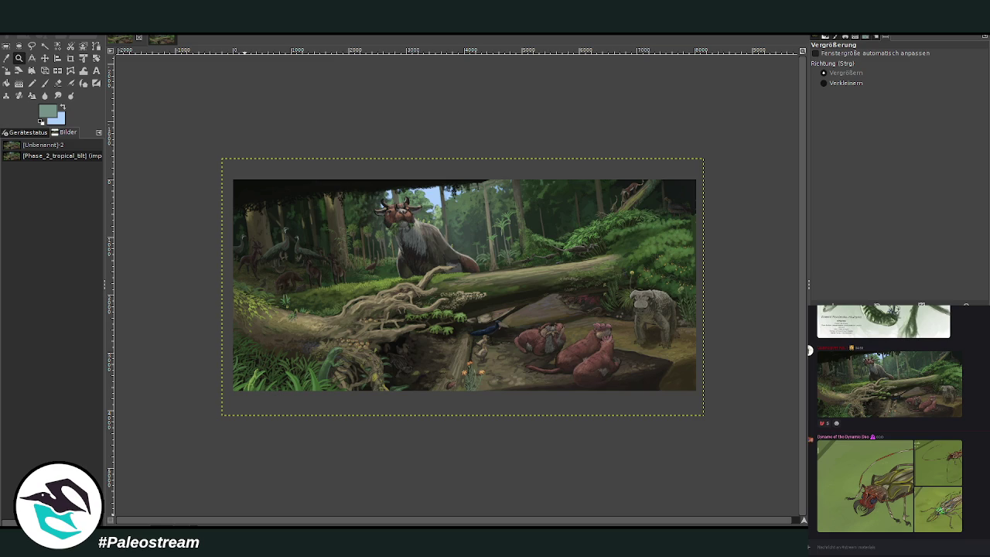
{"action": "key", "text": "alt+Tab"}
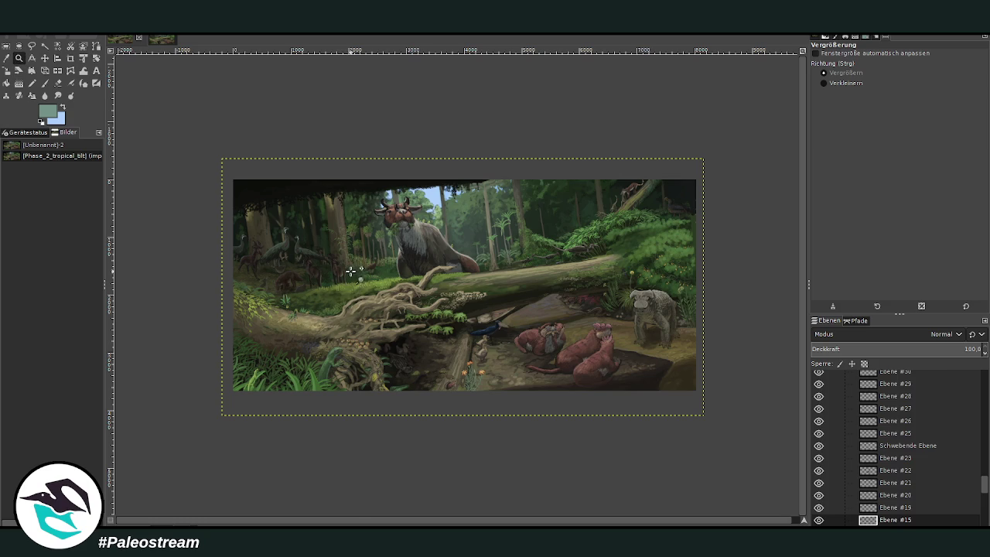
Zoom the painting to fill the view and scroll the Layers list to Ebenengruppe.
{"action": "left_click_drag", "start_coordinate": [225, 158], "coordinate": [703, 432]}
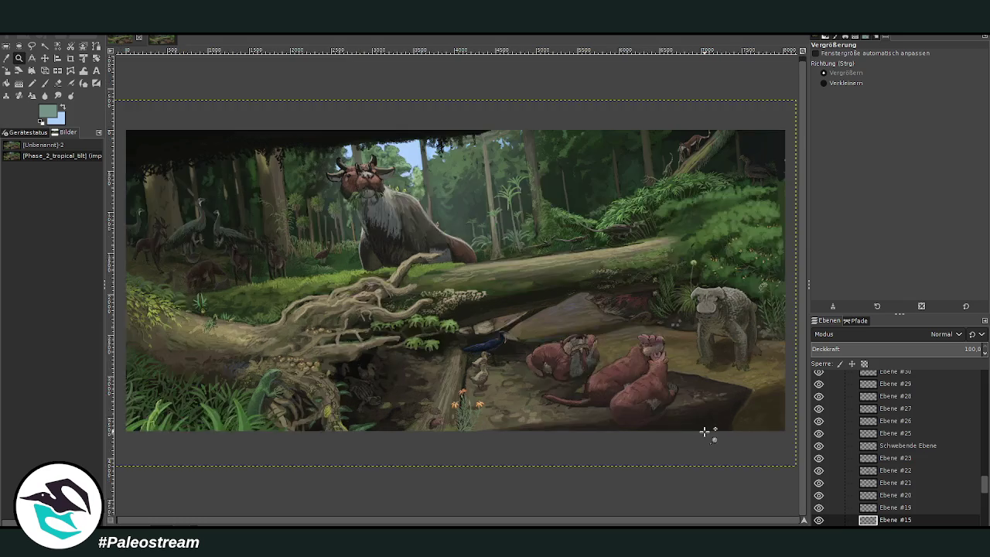
{"action": "left_click_drag", "start_coordinate": [984, 486], "coordinate": [984, 464]}
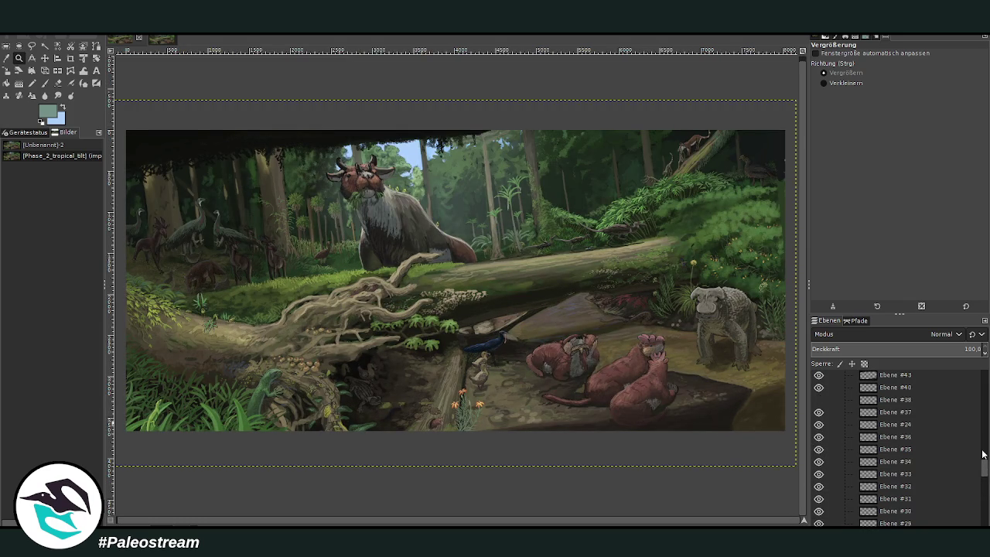
{"action": "scroll", "coordinate": [983, 454], "scroll_direction": "up", "scroll_amount": 5}
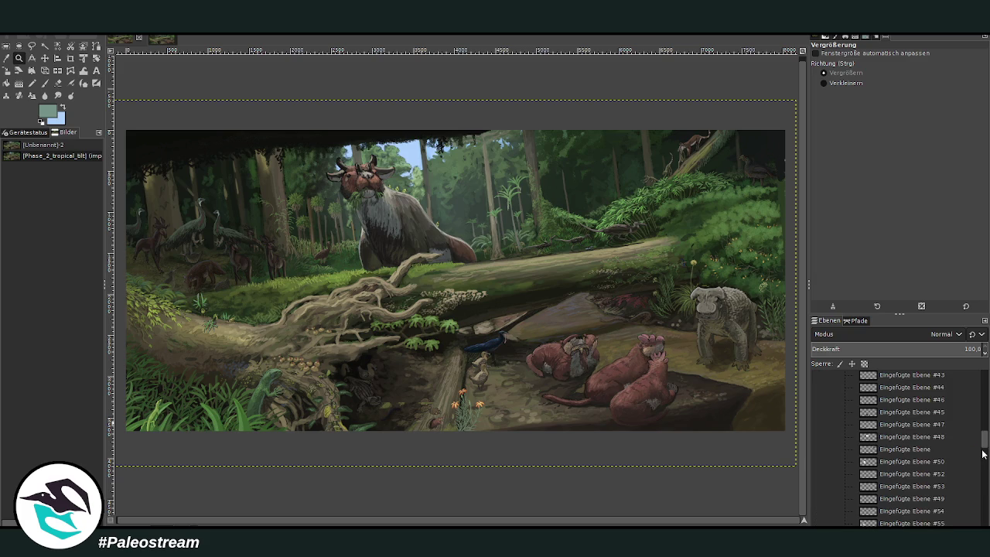
{"action": "left_click_drag", "start_coordinate": [984, 435], "coordinate": [983, 375]}
Collapse Ebenengruppe and make the yellow leaves layer Ebene #38 visible.
{"action": "left_click", "coordinate": [882, 378]}
{"action": "left_click", "coordinate": [843, 376]}
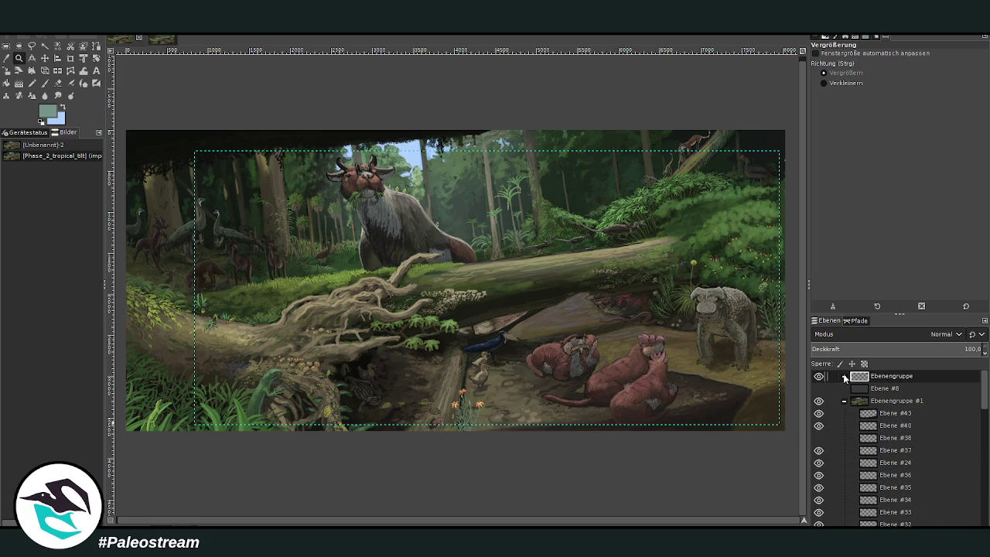
{"action": "left_click", "coordinate": [885, 389]}
{"action": "left_click", "coordinate": [885, 412]}
{"action": "left_click", "coordinate": [886, 438]}
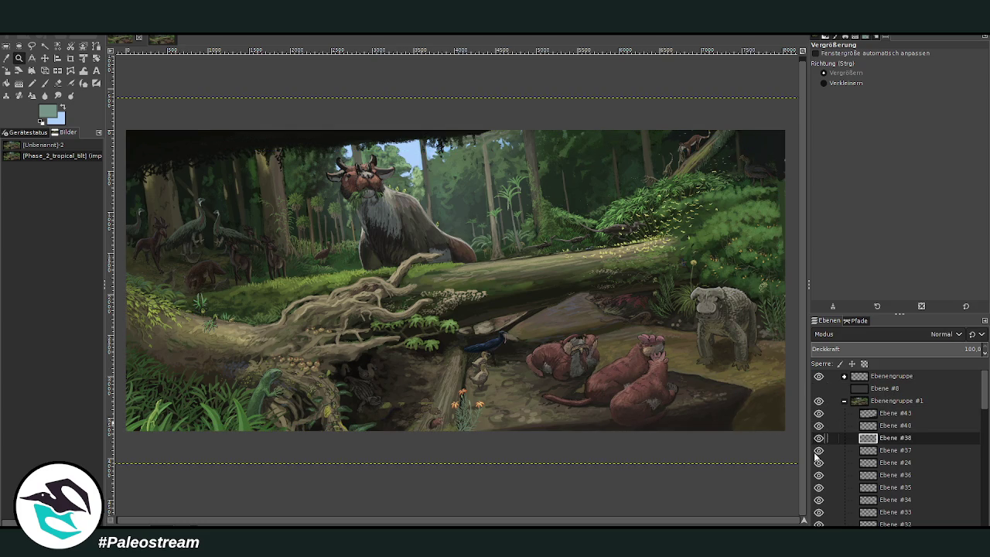
Zoom out to the whole painting and set the Zoom tool back to enlarging.
{"action": "key", "text": "minus"}
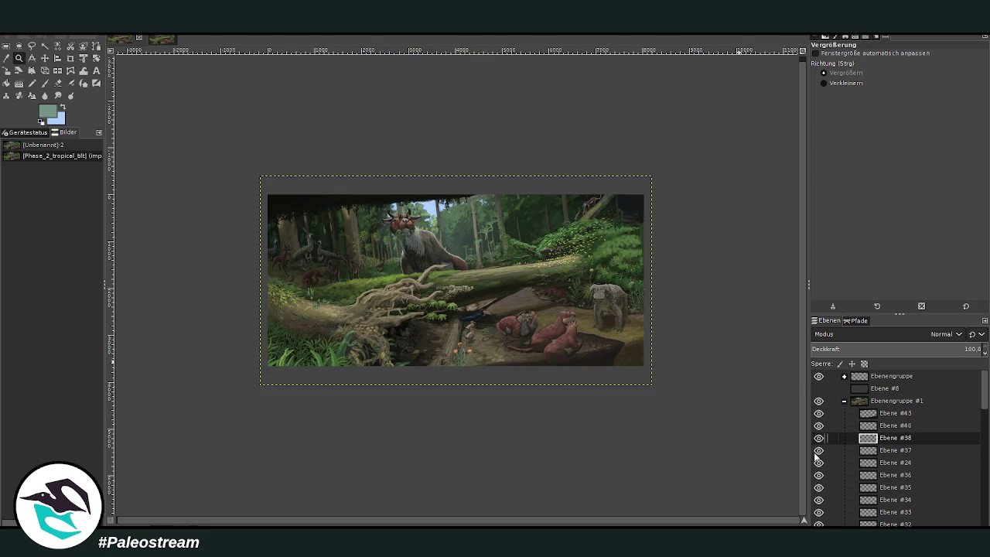
{"action": "left_click", "coordinate": [825, 74]}
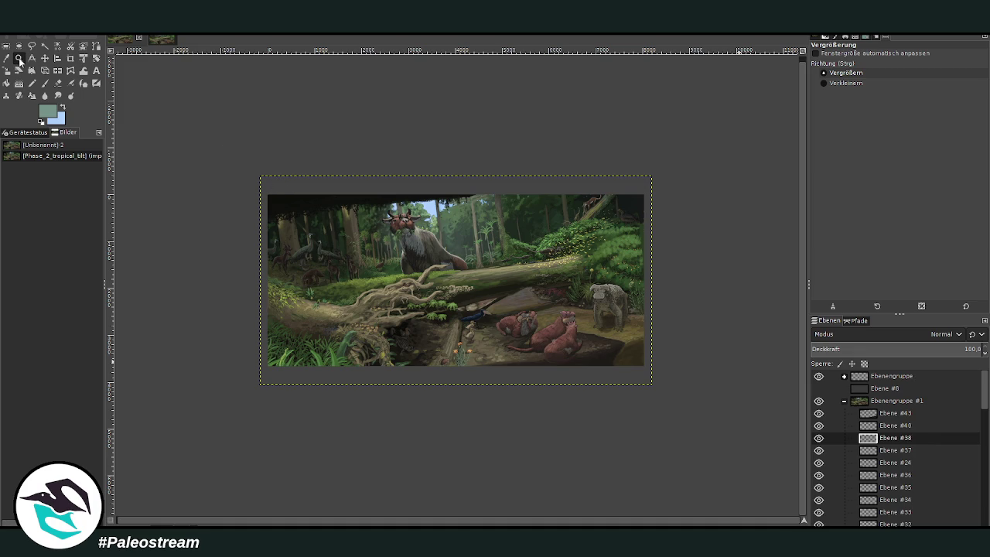
{"action": "left_click", "coordinate": [846, 72]}
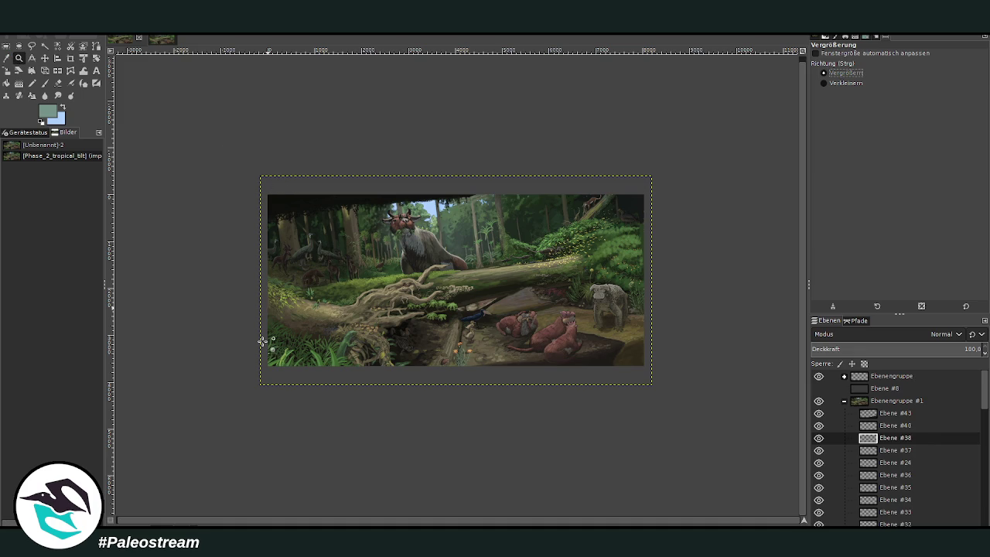
{"action": "left_click", "coordinate": [20, 58]}
Zoom in on the fallen log so the yellow leaves around the small dinosaurs show up close.
{"action": "left_click_drag", "start_coordinate": [253, 166], "coordinate": [638, 383]}
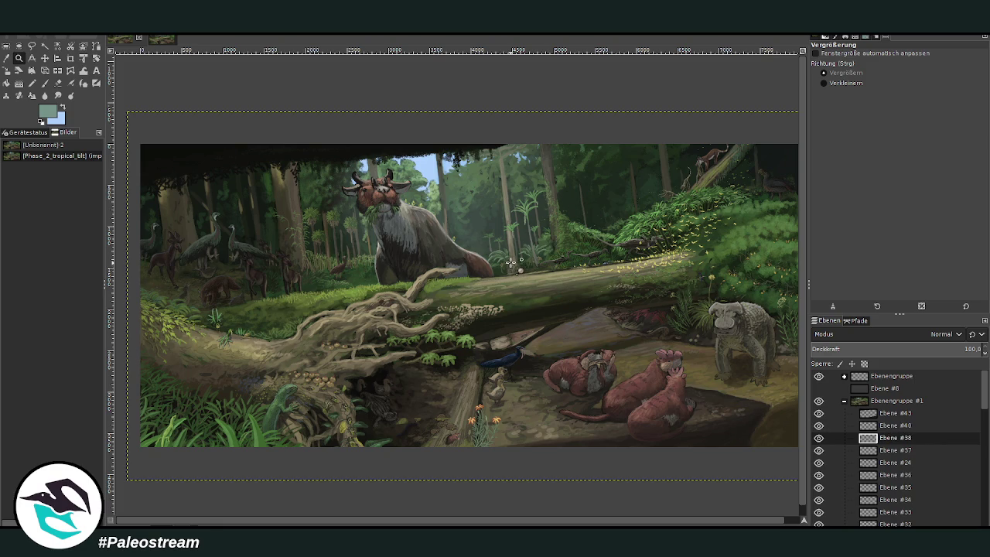
{"action": "scroll", "coordinate": [618, 519], "scroll_direction": "right", "scroll_amount": 1}
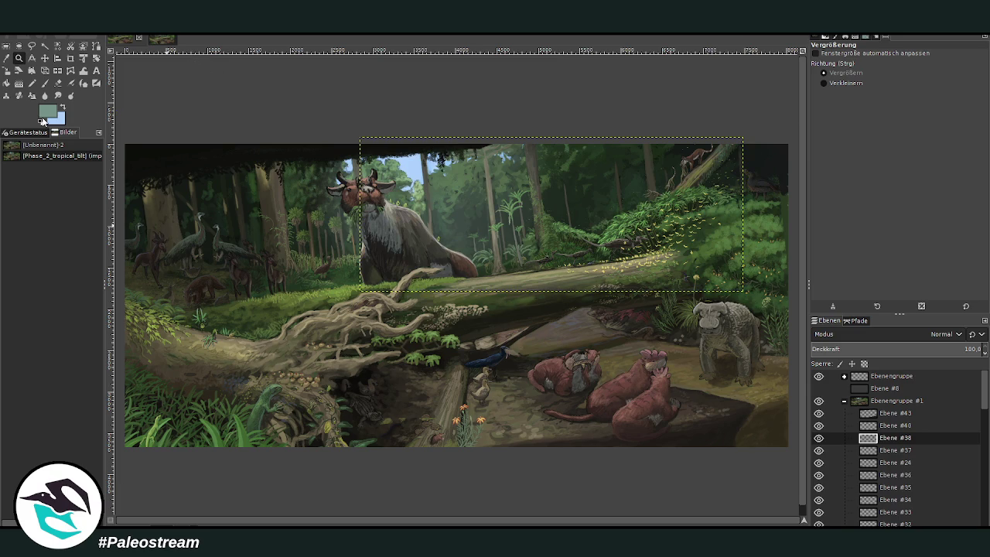
{"action": "left_click_drag", "start_coordinate": [327, 109], "coordinate": [759, 363]}
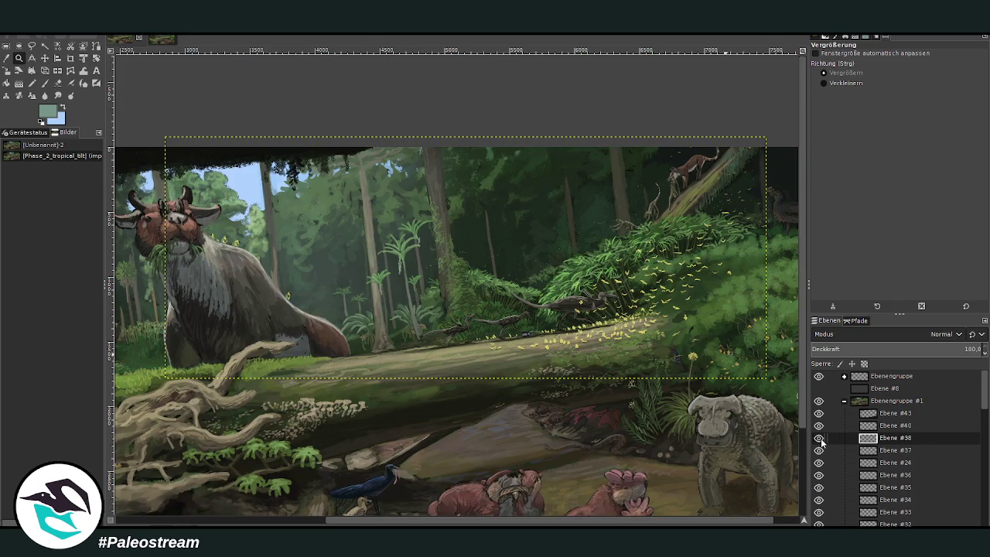